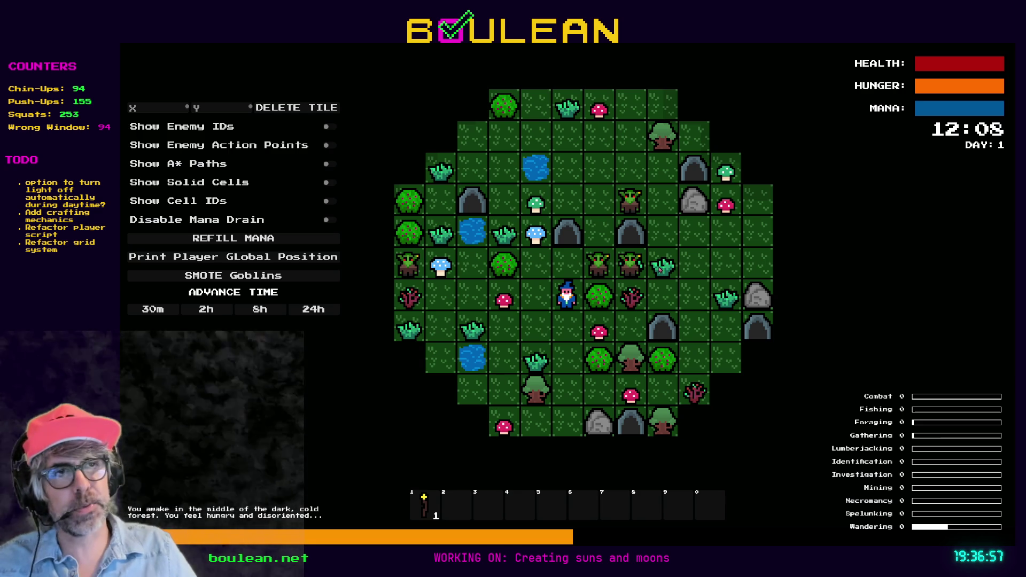
# Move the wizard down one tile and karate-chop the red mushroom beside it.
pyautogui.press('Down')
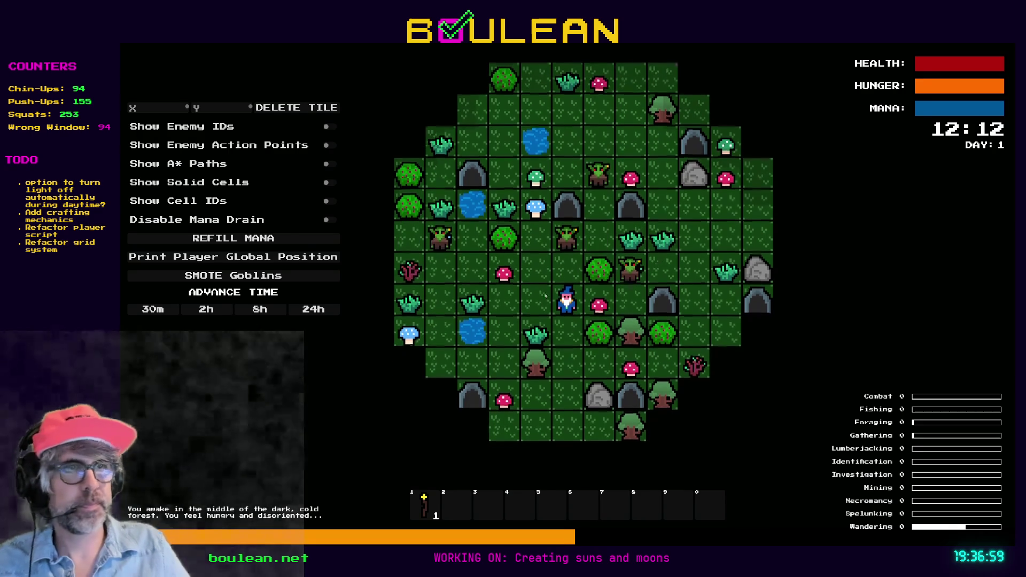
pyautogui.scroll(3, 545, 295)
pyautogui.press('Right')
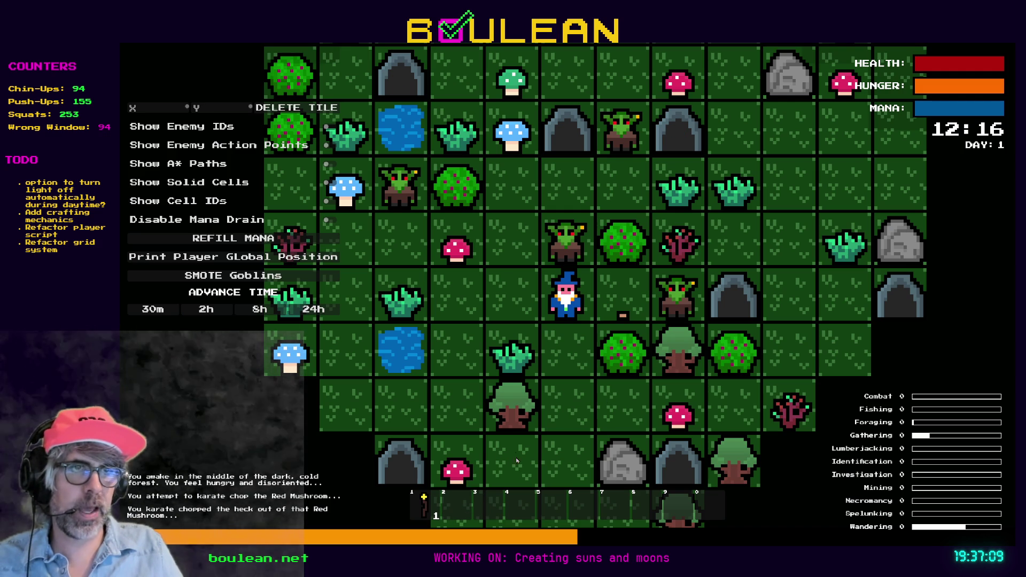
# Walk the wizard down and left, chop the second red mushroom, and stop the game with F8.
pyautogui.click(544, 430)
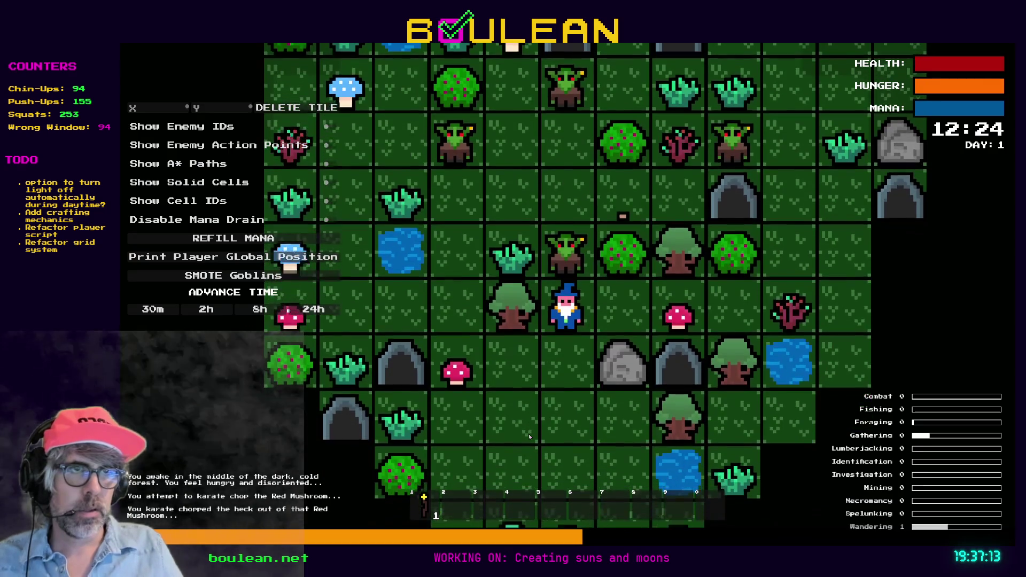
pyautogui.click(529, 437)
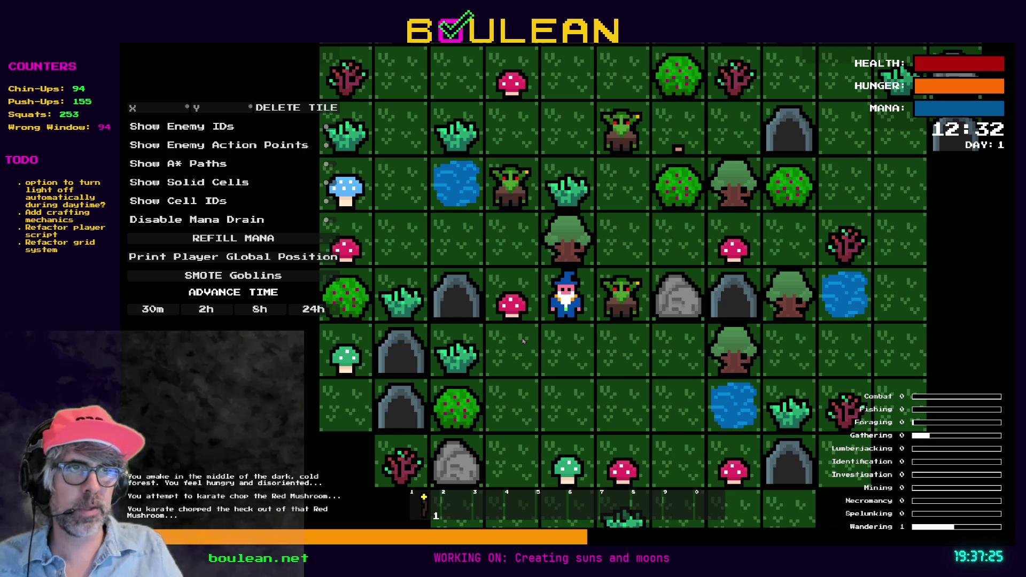
pyautogui.click(523, 313)
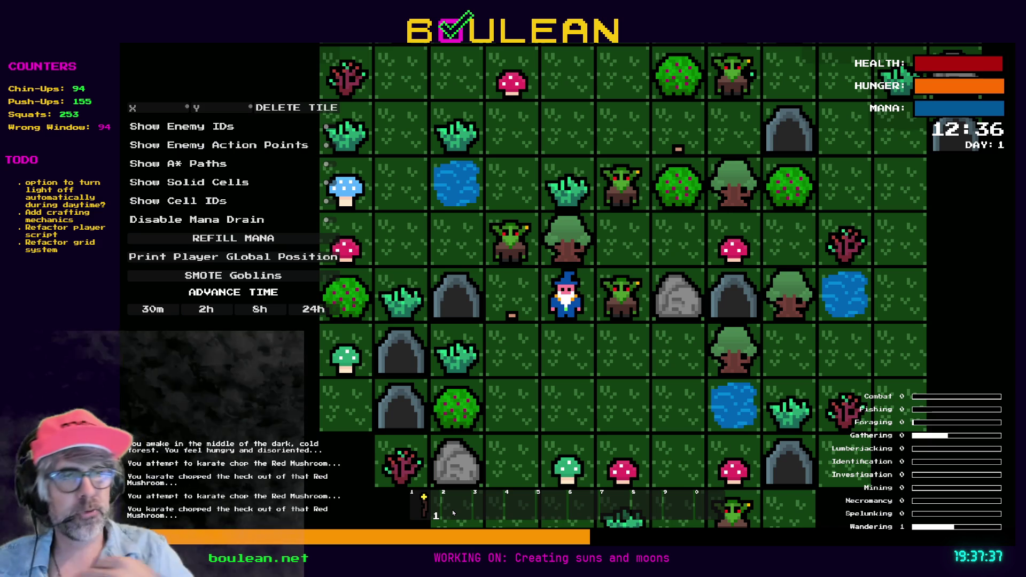
pyautogui.press('F8')
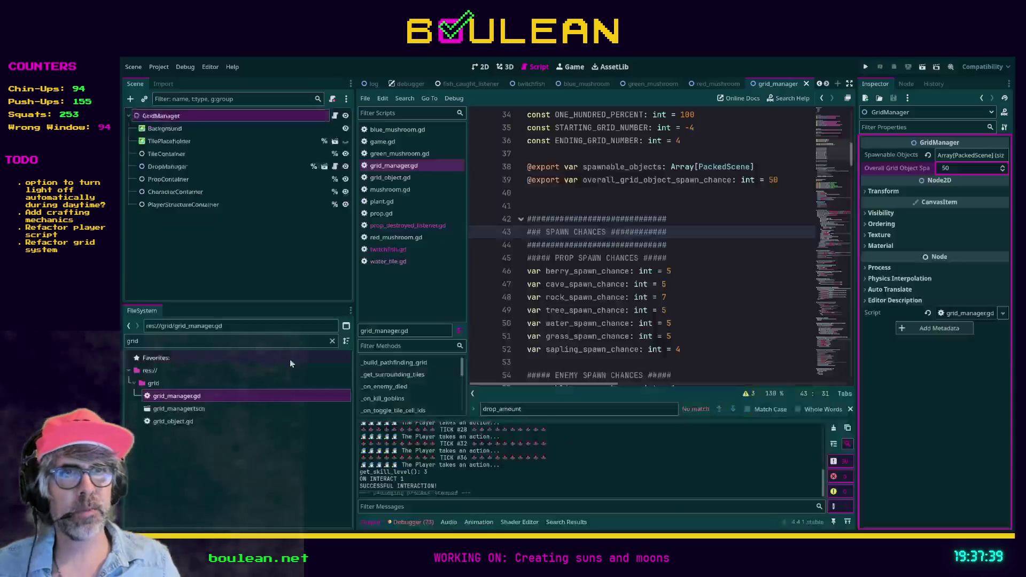
# Filter FileSystem for 'drops', open goldfish.tscn and inspect its sprite and Goldfish root.
pyautogui.write('drops')
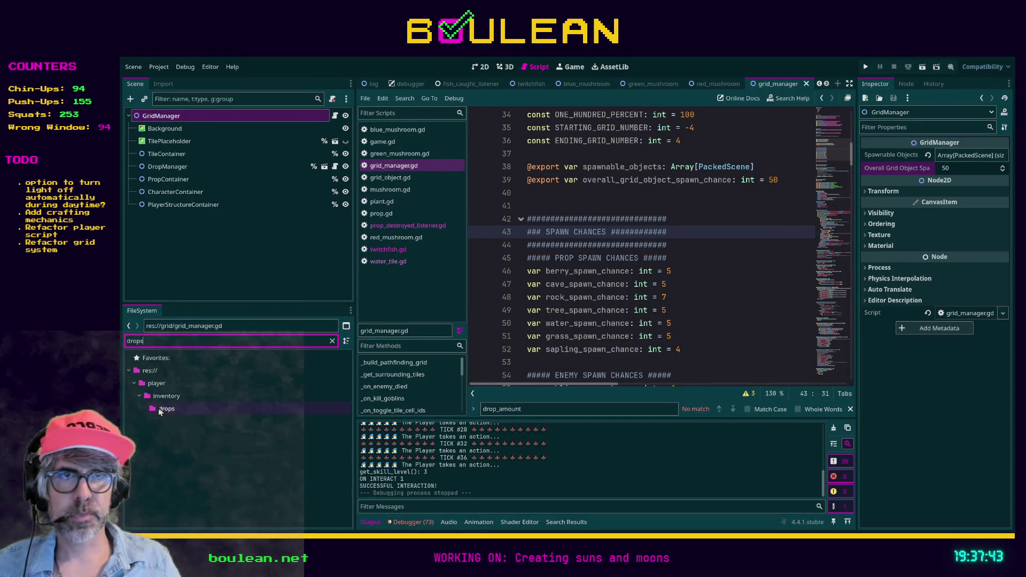
pyautogui.click(214, 408)
pyautogui.click(331, 341)
pyautogui.scroll(-5, 277, 435)
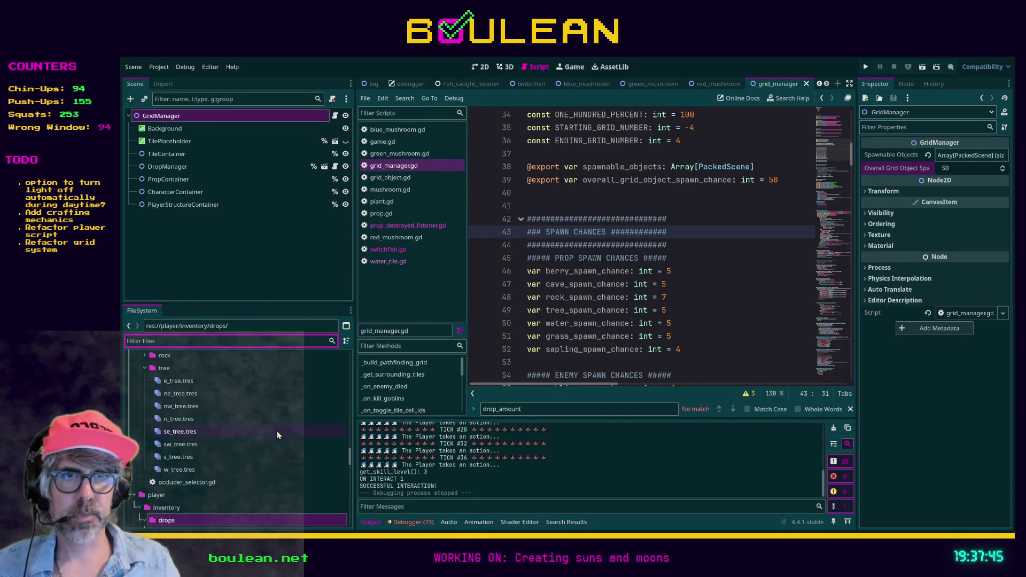
pyautogui.scroll(-2, 277, 434)
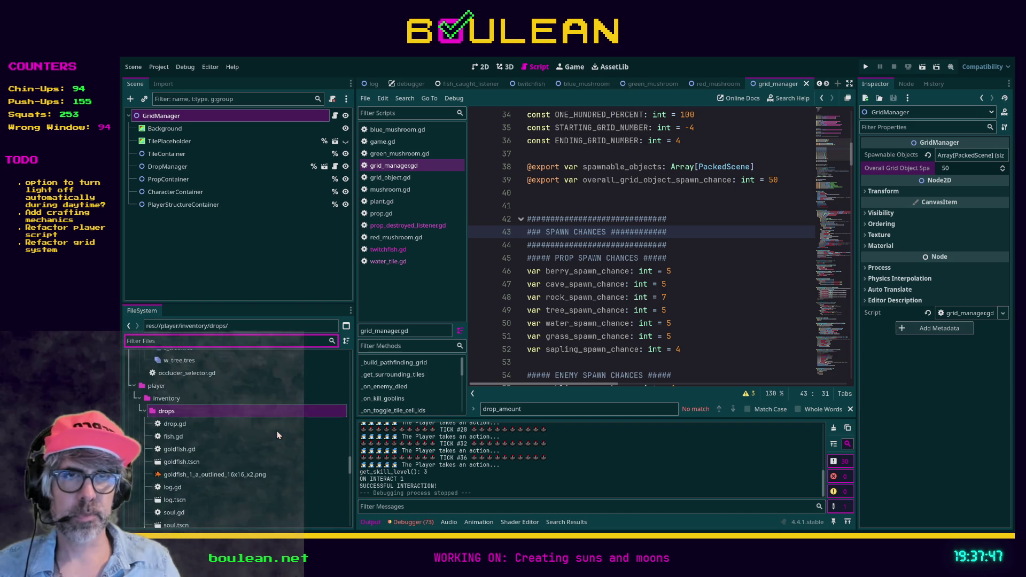
pyautogui.scroll(-1, 203, 447)
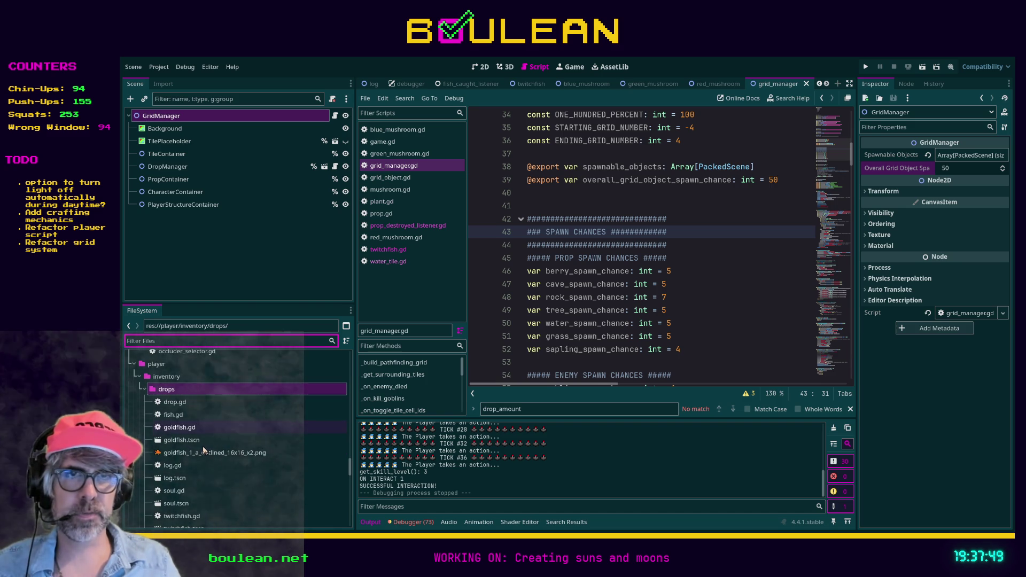
pyautogui.doubleClick(163, 441)
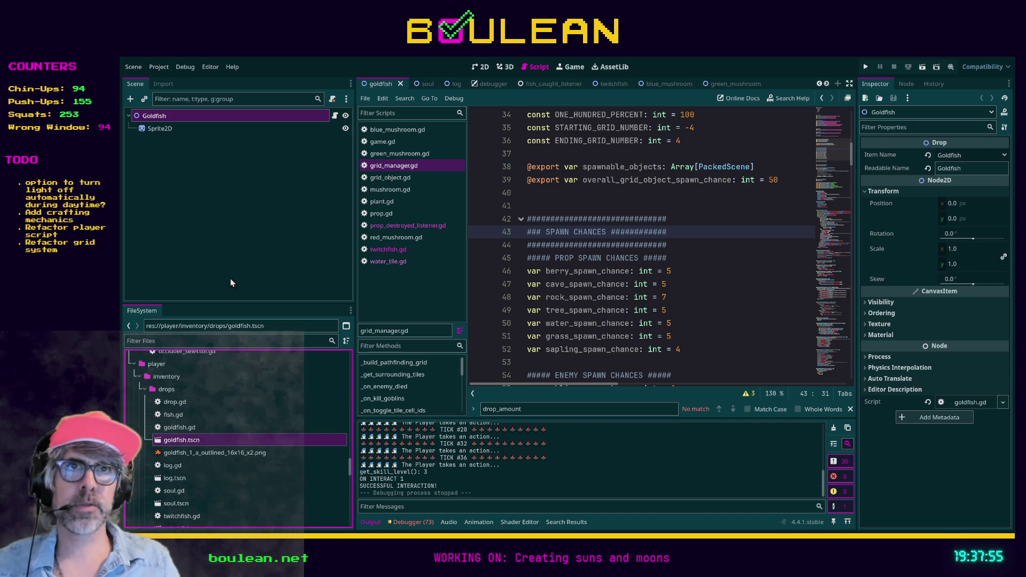
pyautogui.click(158, 132)
pyautogui.click(158, 117)
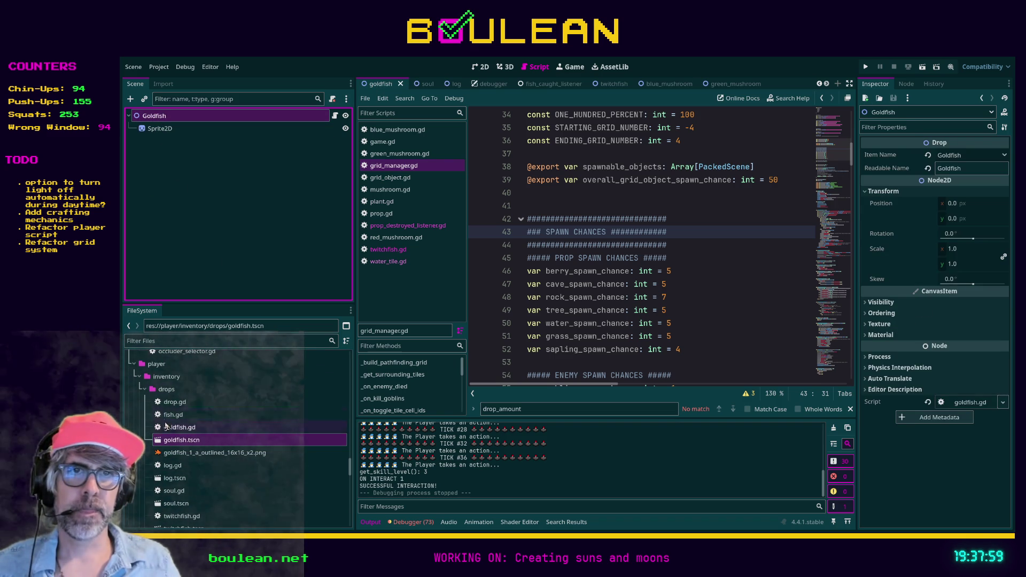
# Filter the files for 'goldfi' to locate goldfish_1_a_outlined_16x16_x2.png and goldfish.tscn.
pyautogui.click(198, 453)
pyautogui.scroll(-2, 214, 439)
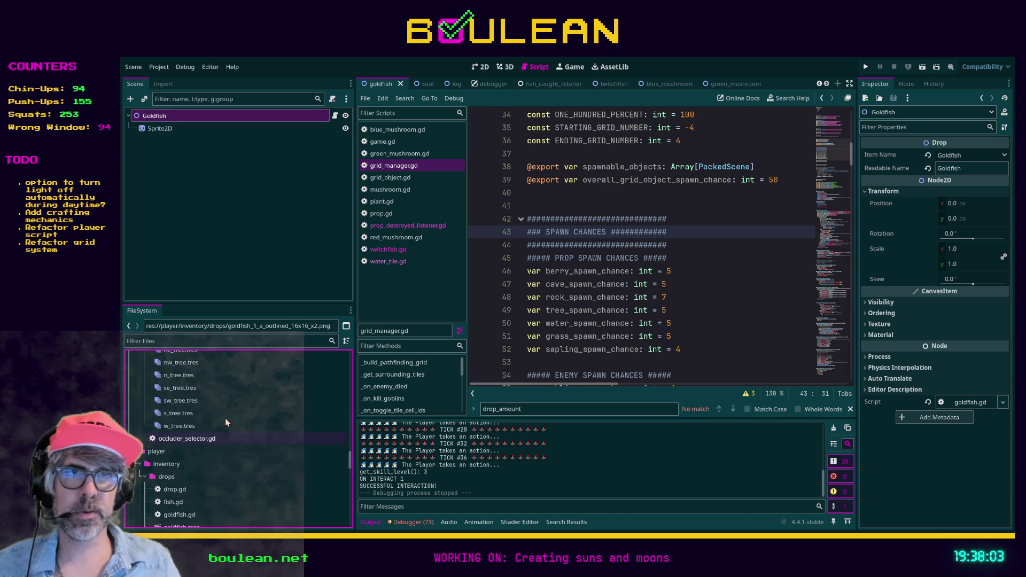
pyautogui.scroll(2, 222, 422)
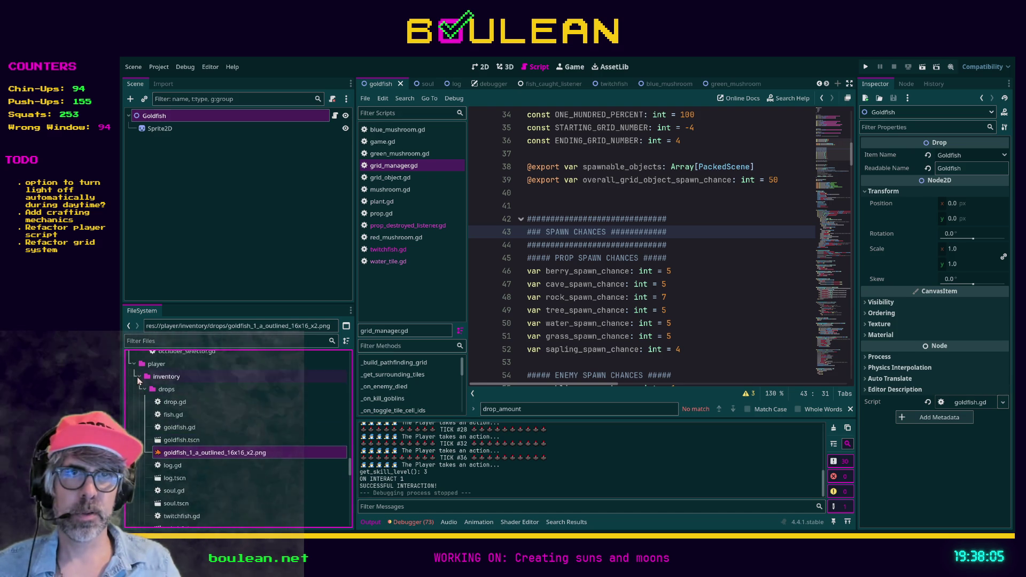
pyautogui.scroll(10, 186, 411)
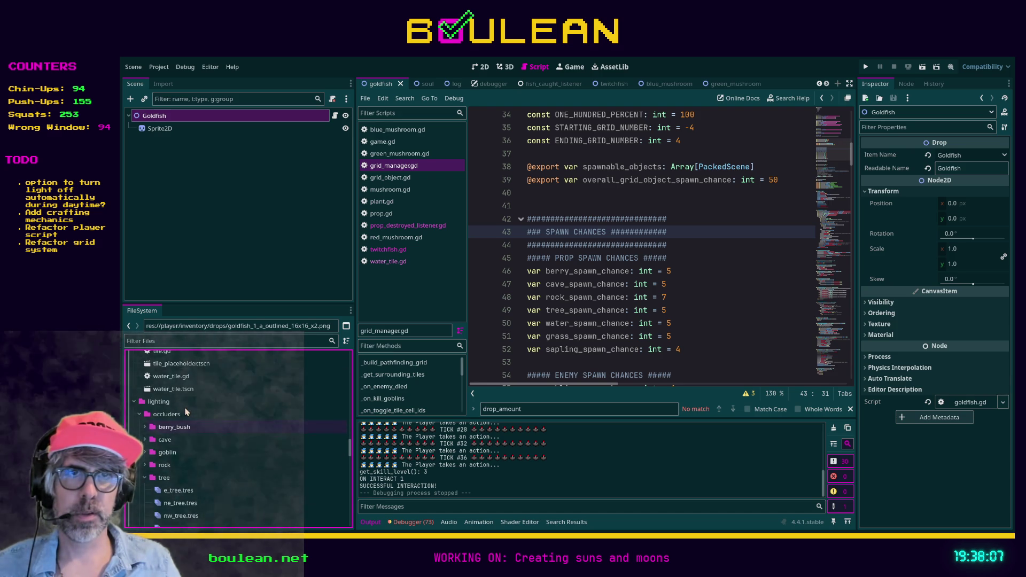
pyautogui.click(192, 339)
pyautogui.write('goldfi')
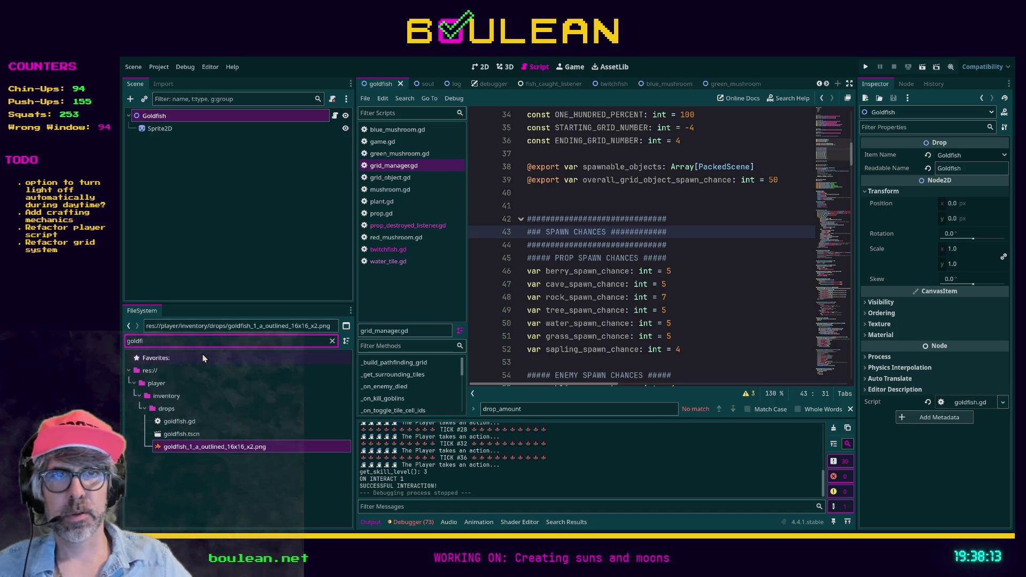
pyautogui.click(226, 449)
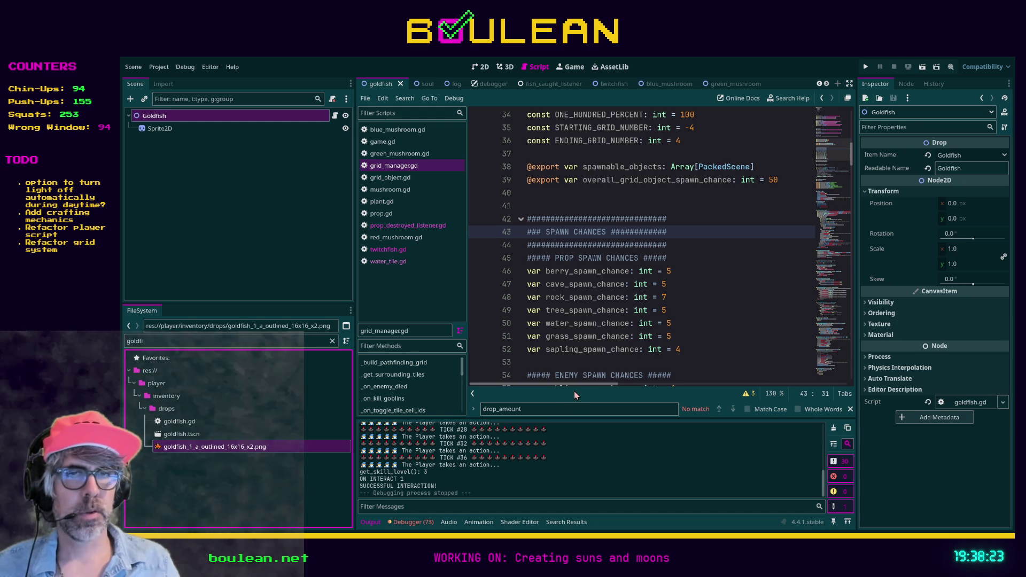
pyautogui.click(184, 460)
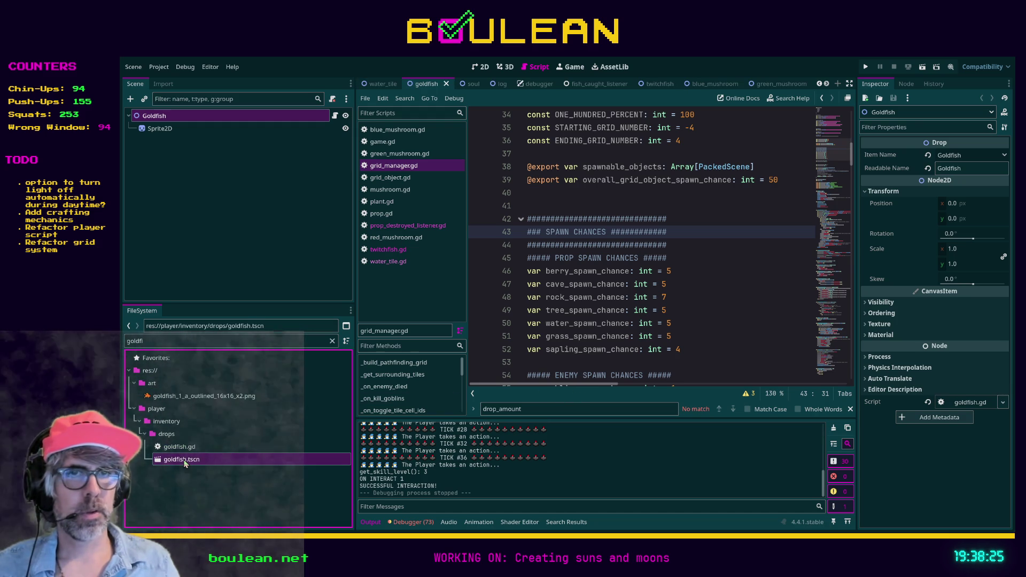
# Clear the filter and copy goldfish.tscn to red_mushroom.tscn in the drops folder.
pyautogui.click(227, 129)
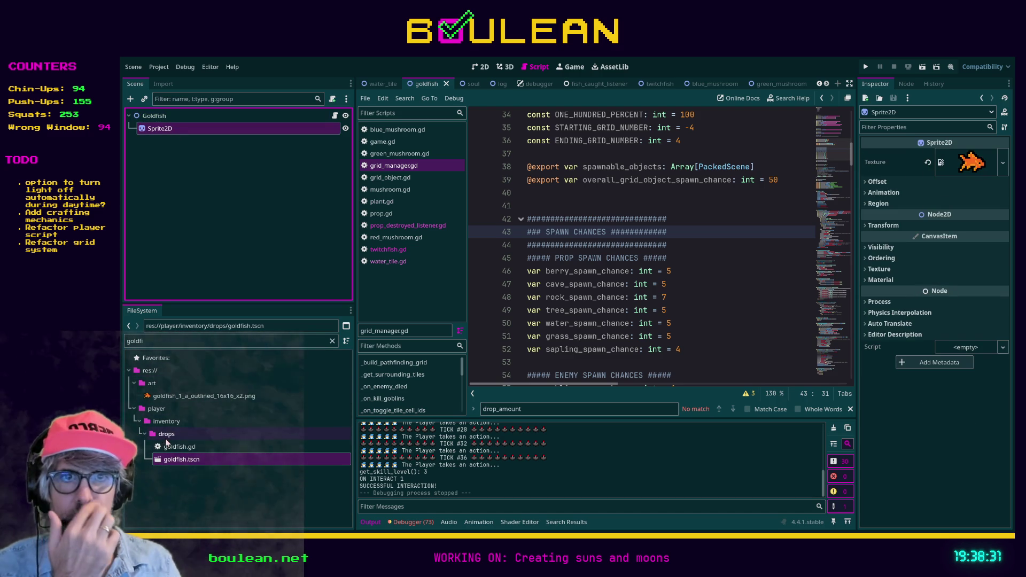
pyautogui.click(332, 340)
pyautogui.scroll(-3, 281, 424)
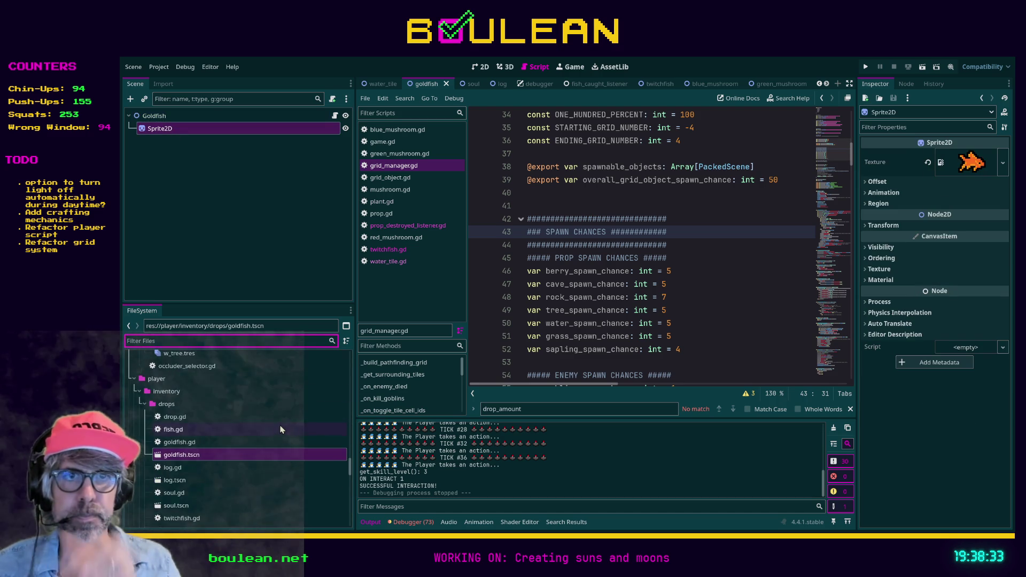
pyautogui.click(188, 456)
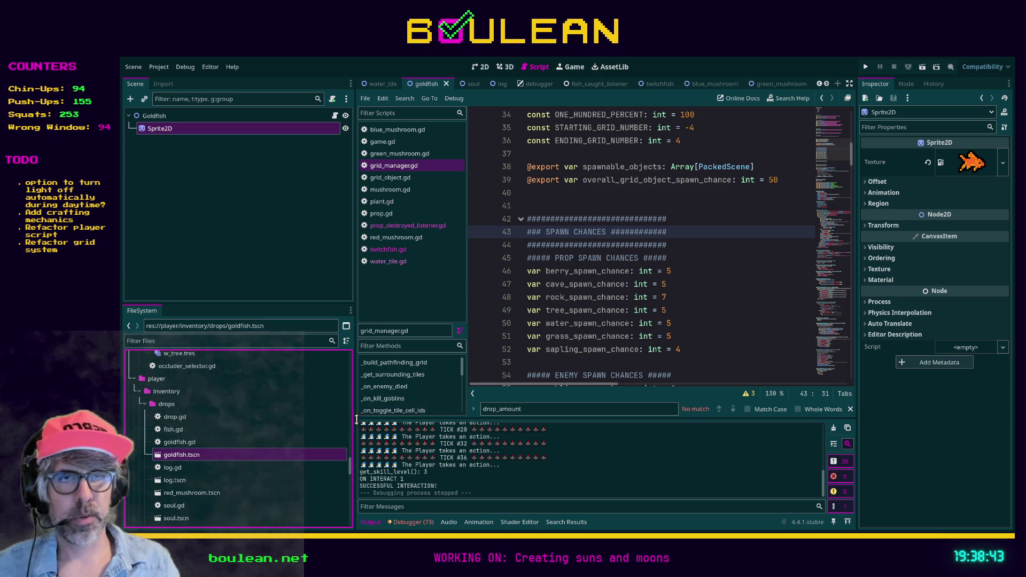
pyautogui.scroll(-1, 276, 446)
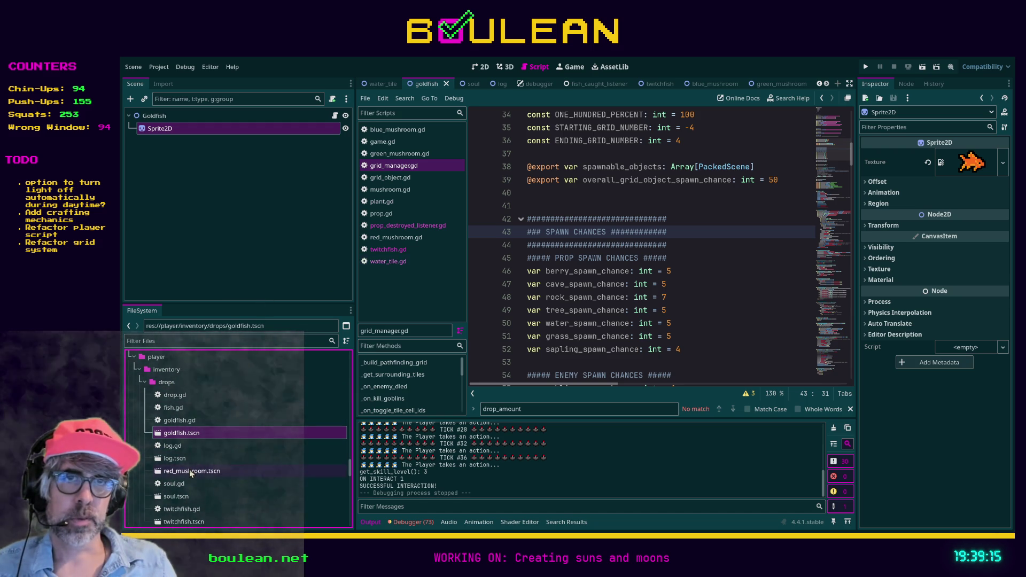
# Open red_mushroom.tscn and rename its Goldfish root node to RedMushroom.
pyautogui.doubleClick(191, 471)
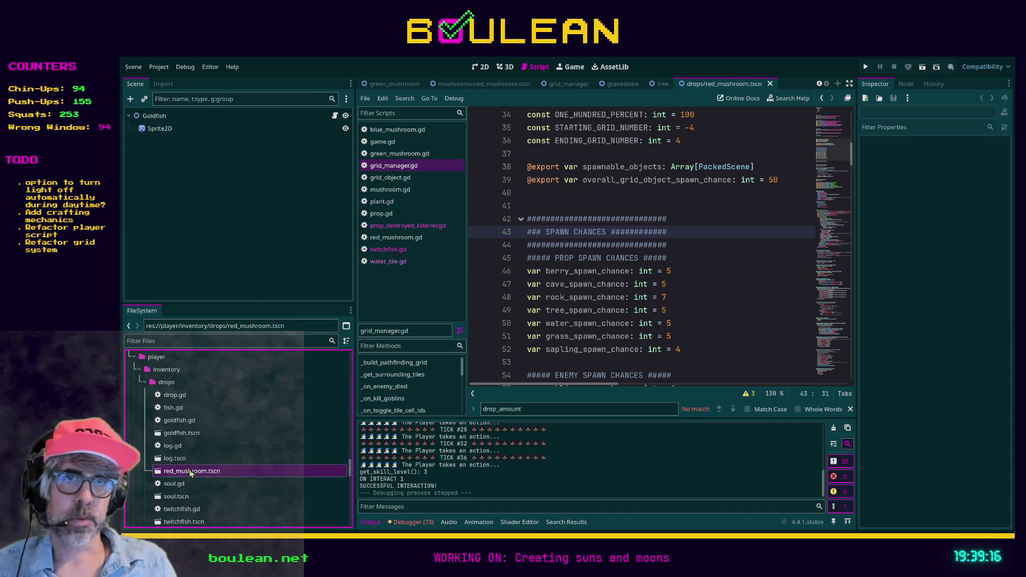
pyautogui.click(155, 116)
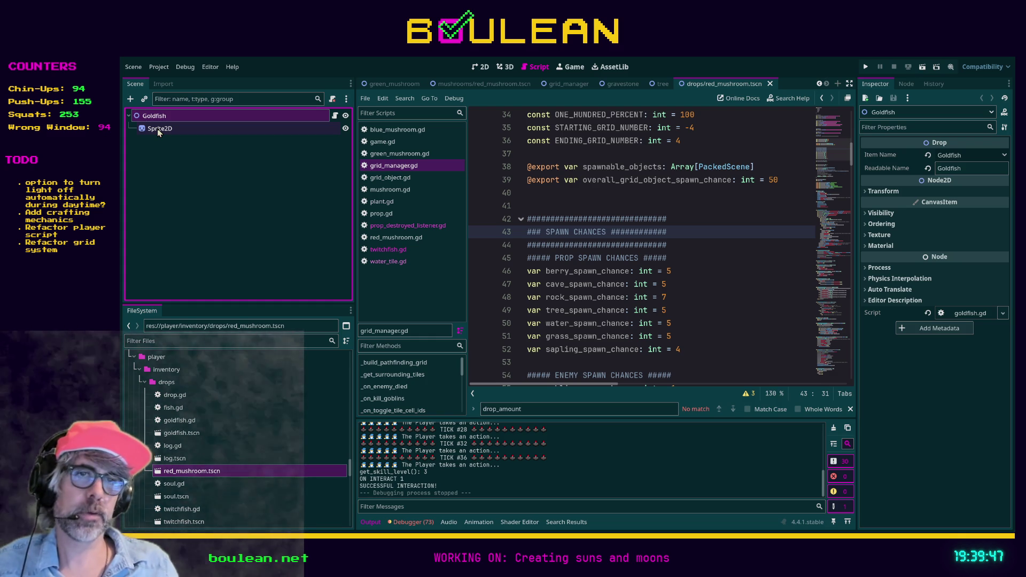
pyautogui.click(157, 129)
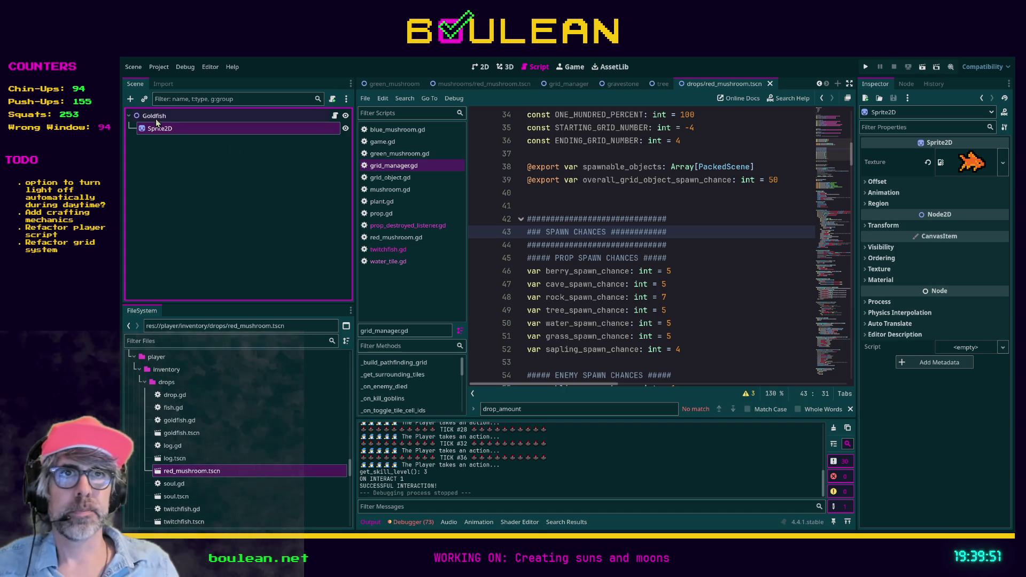
pyautogui.click(152, 116)
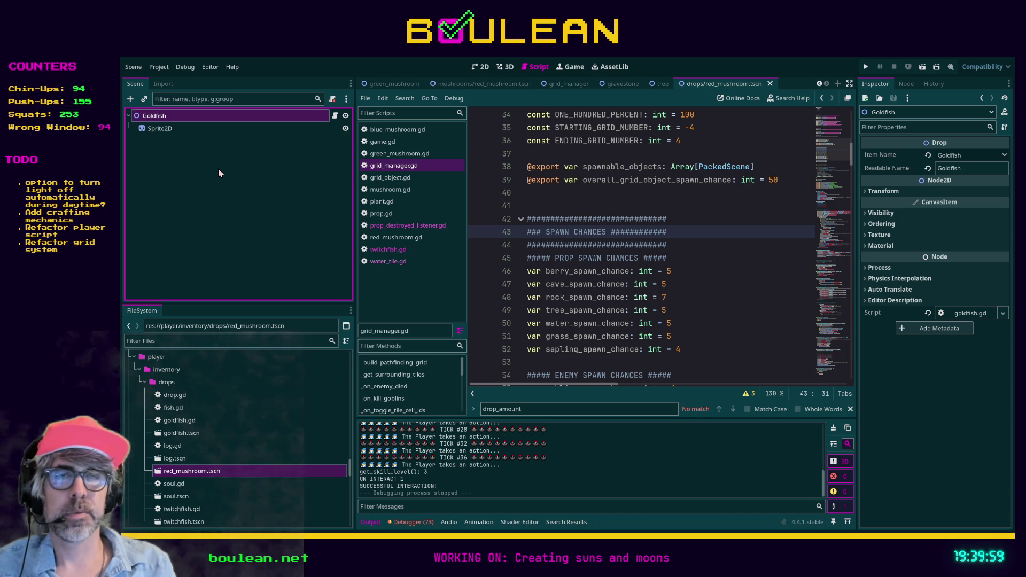
pyautogui.hotkey('ctrl', 'shift', 'z')
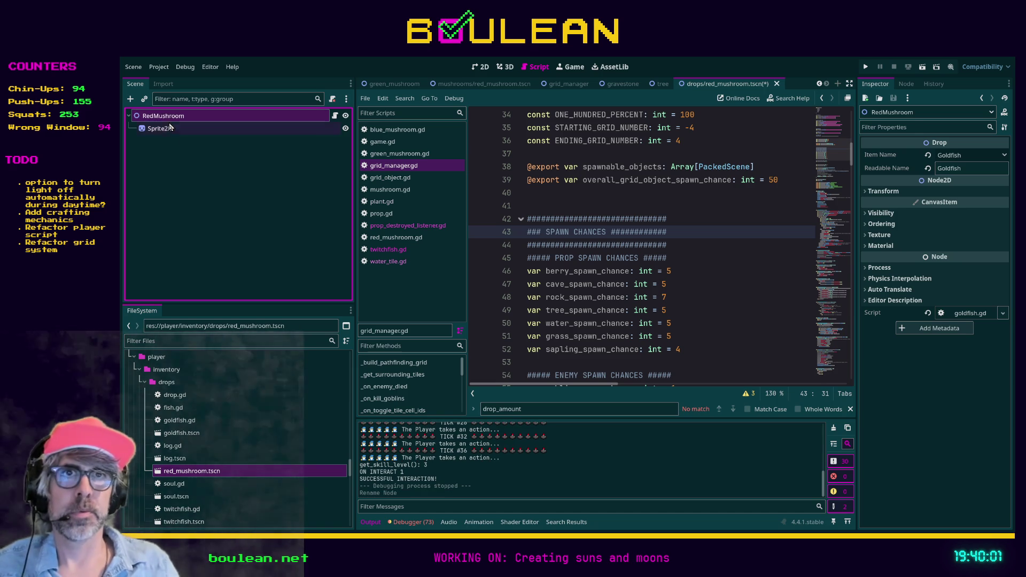
# Filter files for 'red' and set Sprite2D's texture to mushroom_red_1_b_outlined_animation_16x16_x2.png.
pyautogui.click(160, 129)
pyautogui.scroll(10, 243, 396)
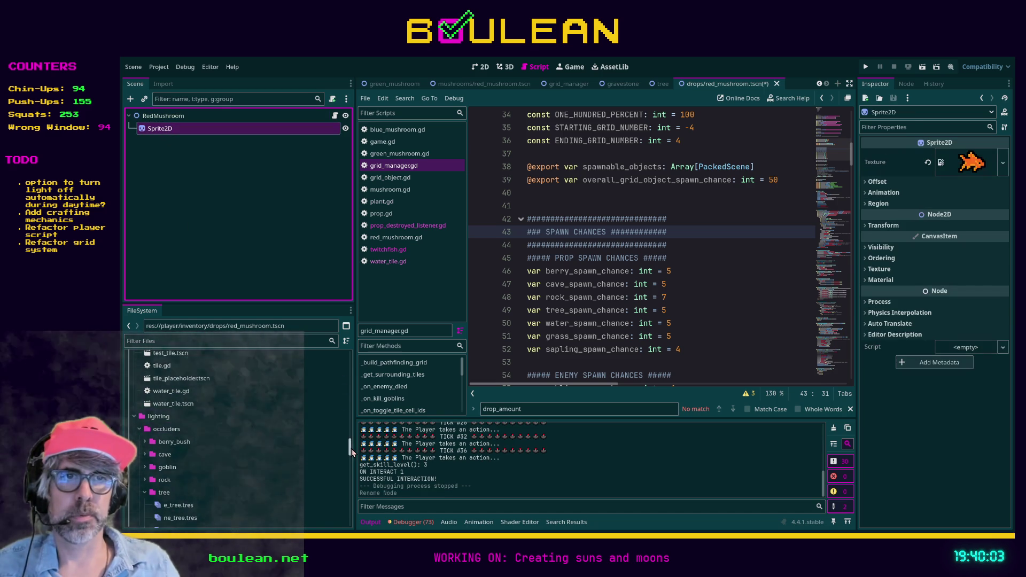
pyautogui.moveTo(351, 448); pyautogui.dragTo(338, 352)
pyautogui.click(231, 341)
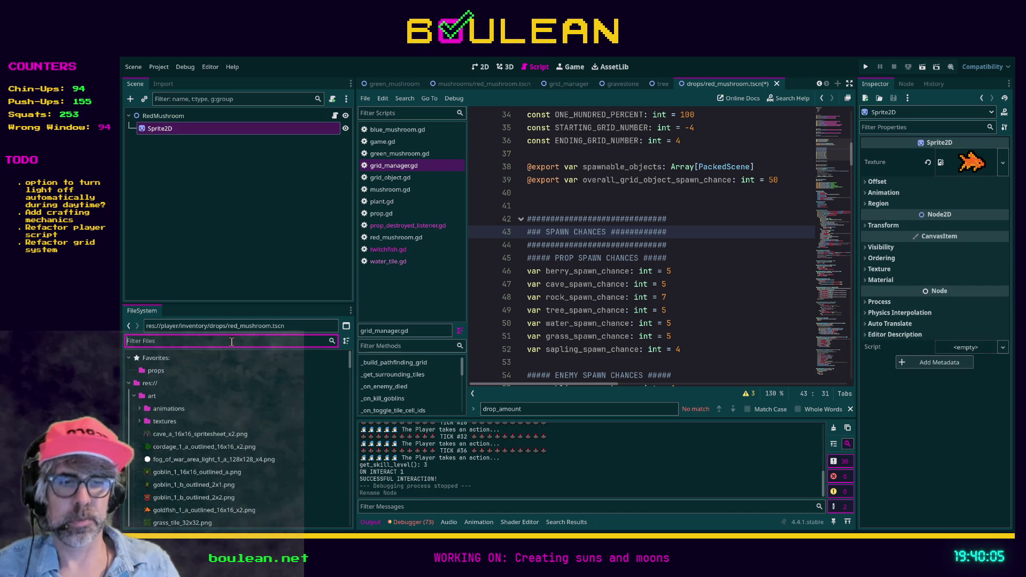
pyautogui.write('red')
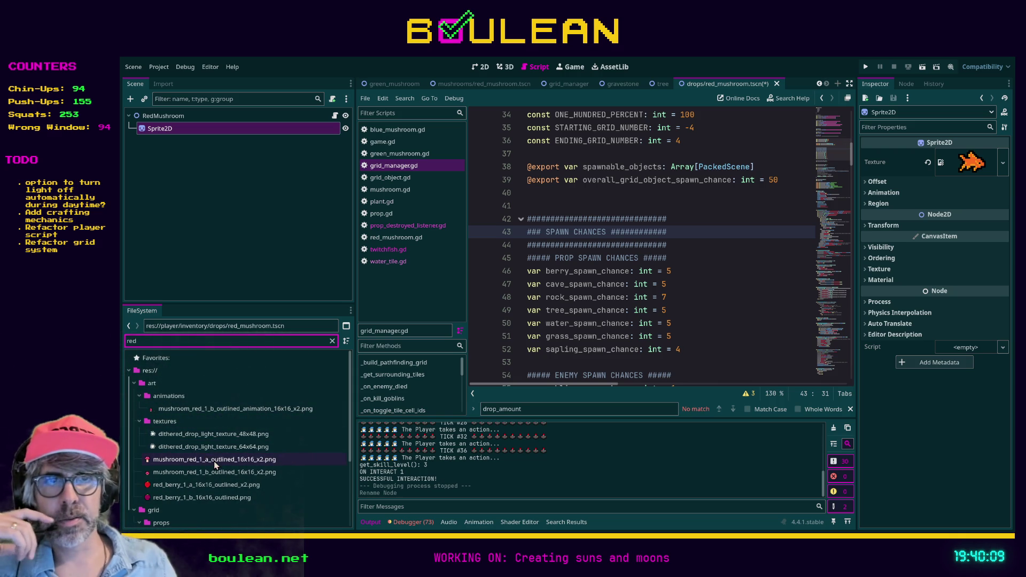
pyautogui.click(215, 413)
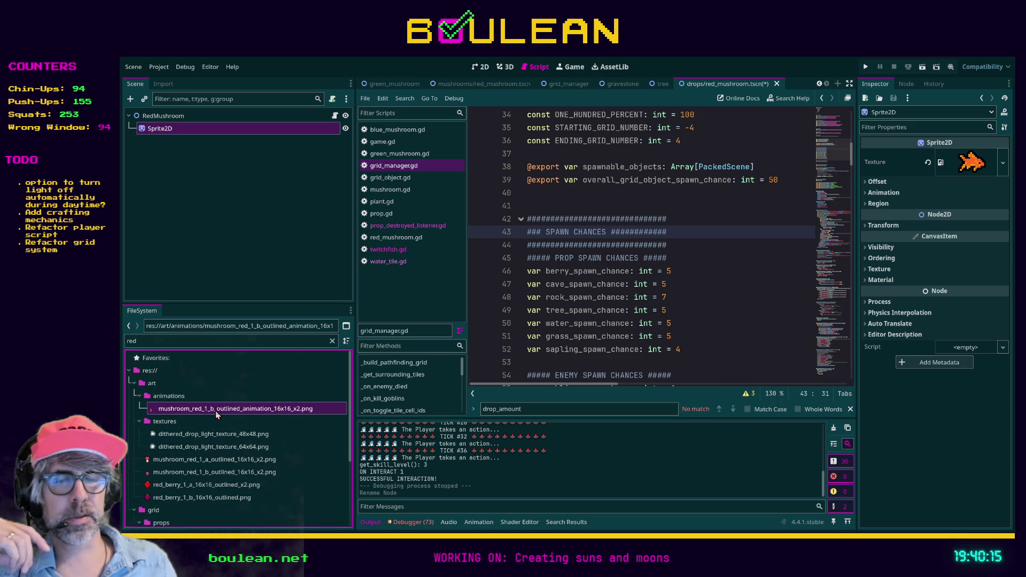
pyautogui.moveTo(216, 412); pyautogui.dragTo(969, 163)
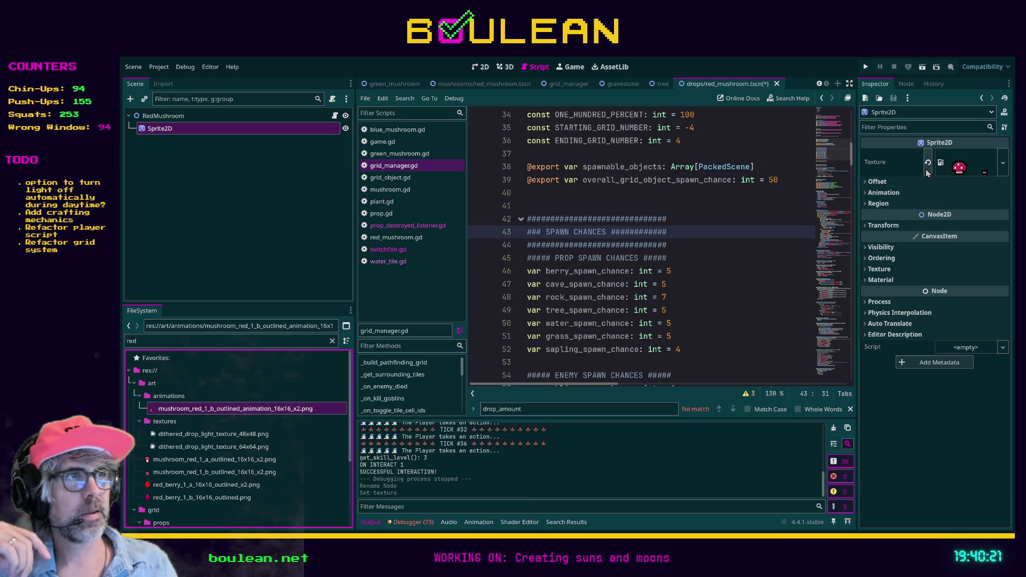
# Enable the sprite's Region and try the mushroom_red_1_a image as its texture.
pyautogui.click(865, 203)
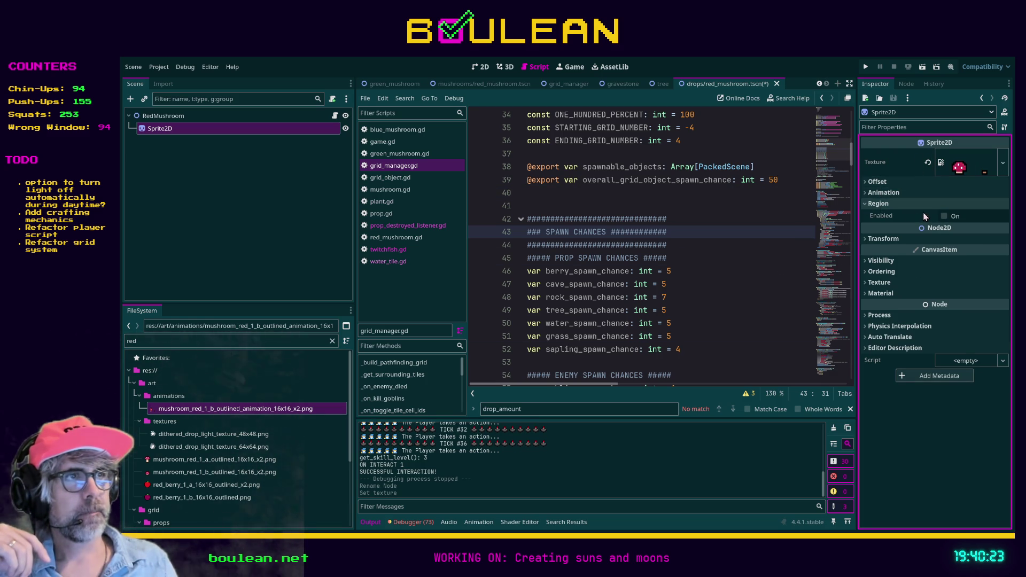
pyautogui.click(945, 216)
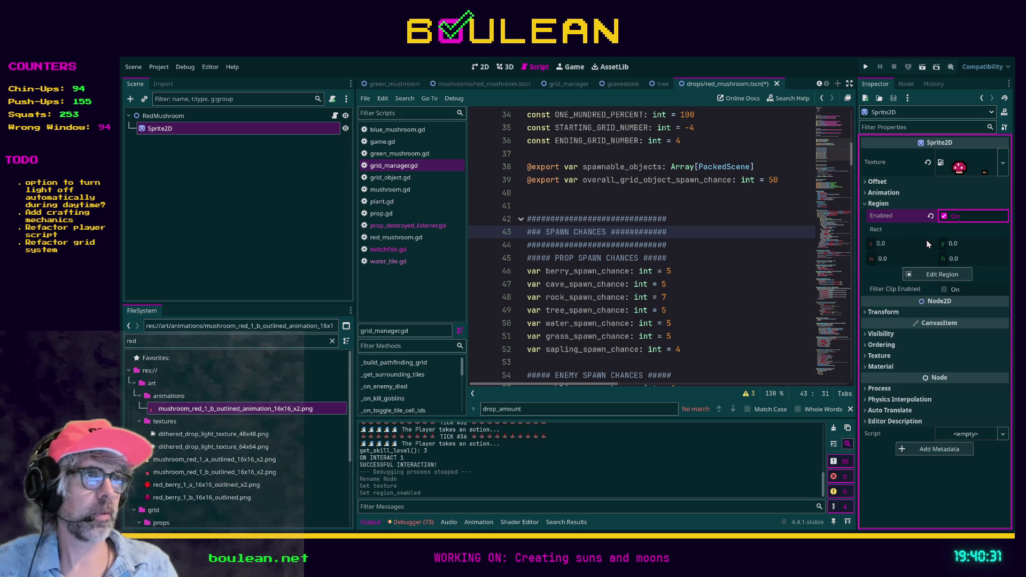
pyautogui.click(927, 162)
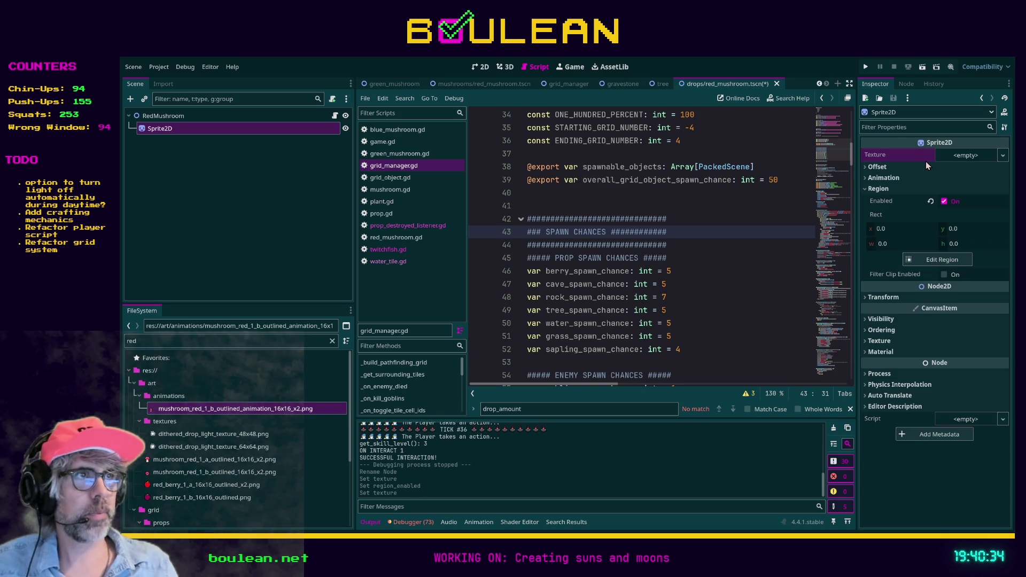
pyautogui.click(165, 461)
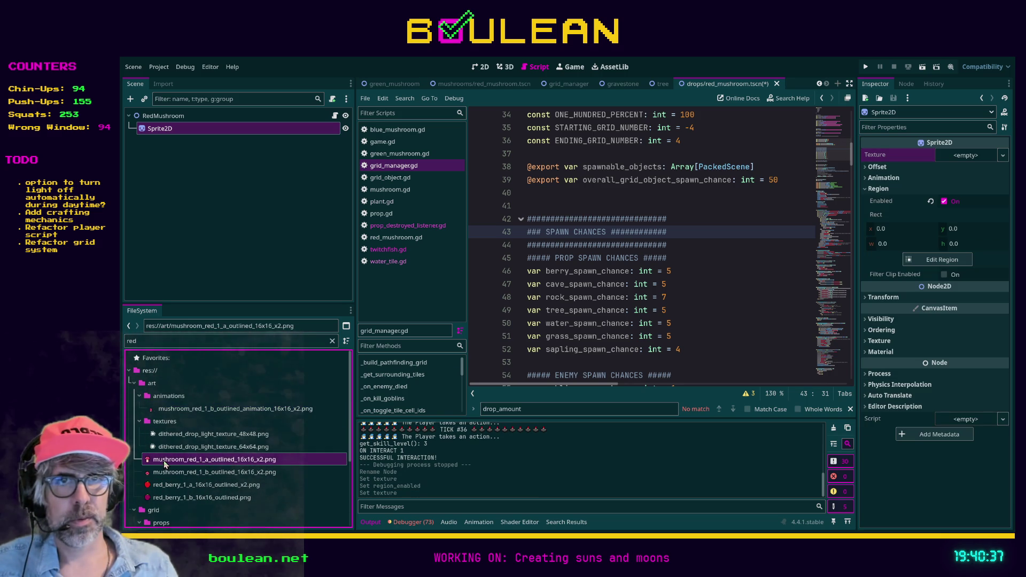
pyautogui.moveTo(166, 464)
pyautogui.mouseDown()
pyautogui.moveTo(208, 377)
pyautogui.moveTo(950, 162)
pyautogui.mouseUp()
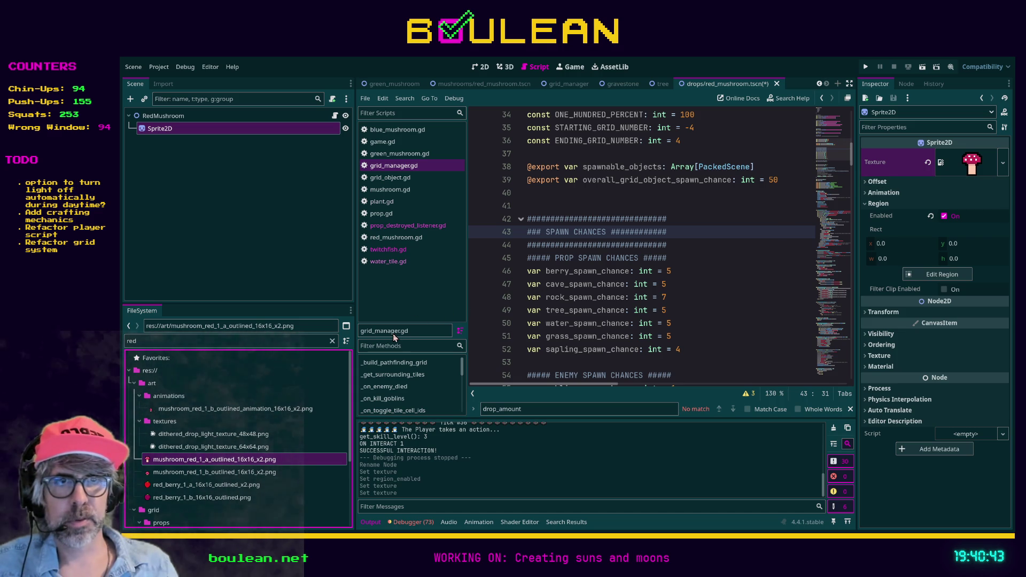
# Swap the texture to mushroom_red_1_b_outlined_16x16_x2.png and save red_mushroom.tscn.
pyautogui.click(928, 162)
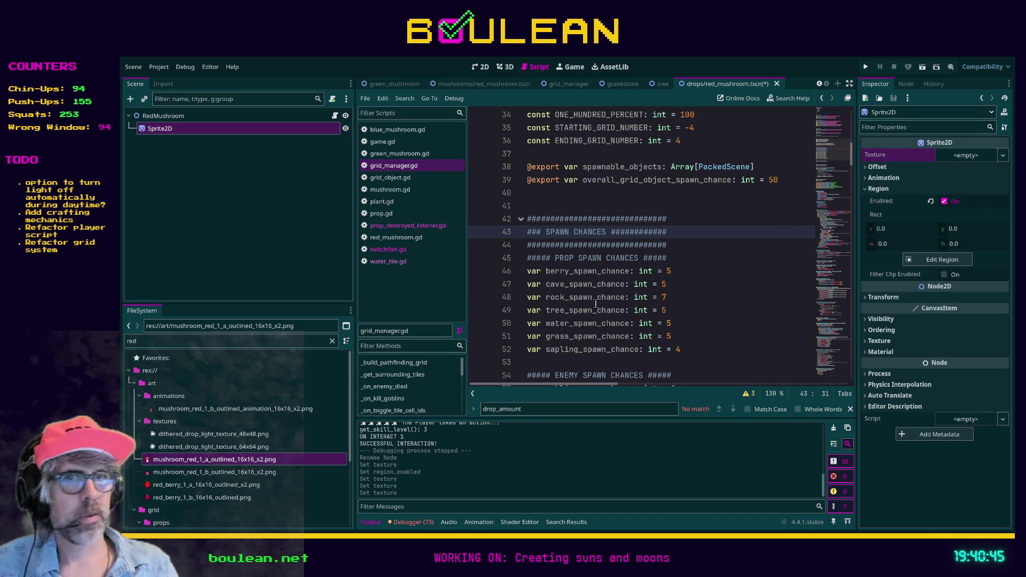
pyautogui.click(203, 460)
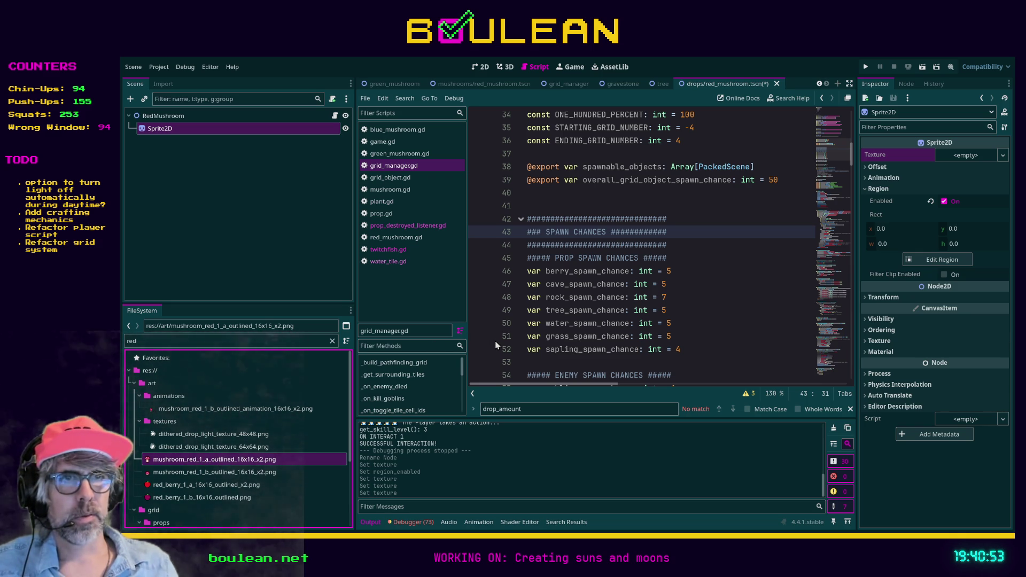
pyautogui.click(173, 460)
pyautogui.moveTo(172, 457)
pyautogui.mouseDown()
pyautogui.moveTo(534, 398)
pyautogui.moveTo(951, 187)
pyautogui.moveTo(947, 154)
pyautogui.mouseUp()
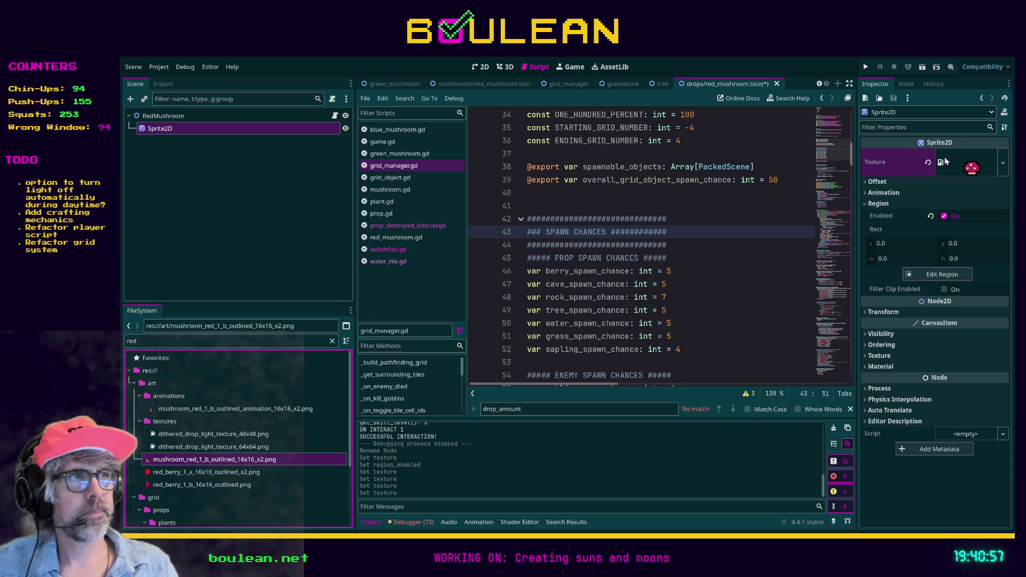
pyautogui.click(243, 206)
pyautogui.hotkey('ctrl', 's')
pyautogui.click(187, 116)
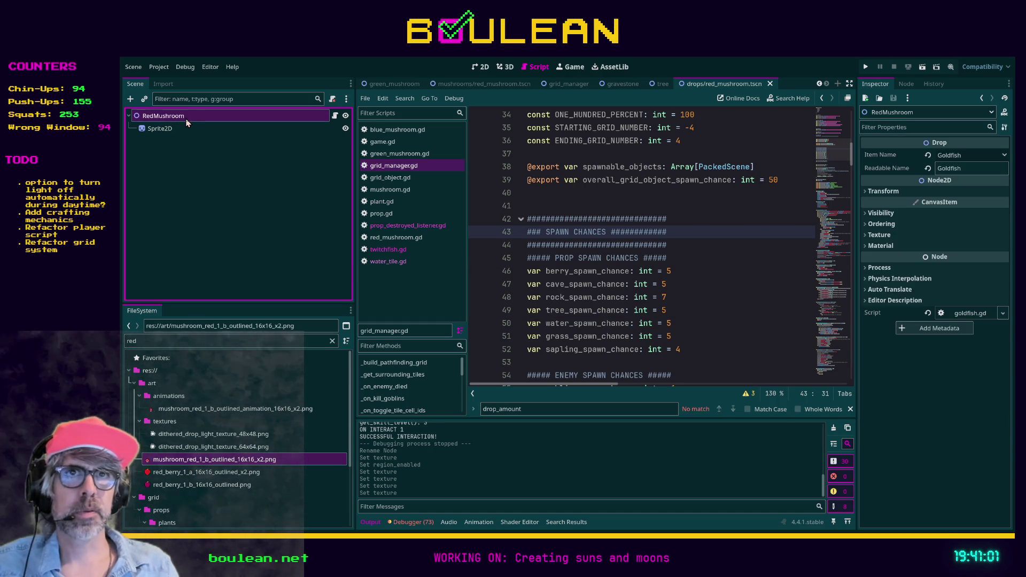
# Set RedMushroom's Readable Name to 'Red Mushroom' and open its goldfish.gd script.
pyautogui.click(962, 169)
pyautogui.write('Red Mushhroom')
pyautogui.click(958, 156)
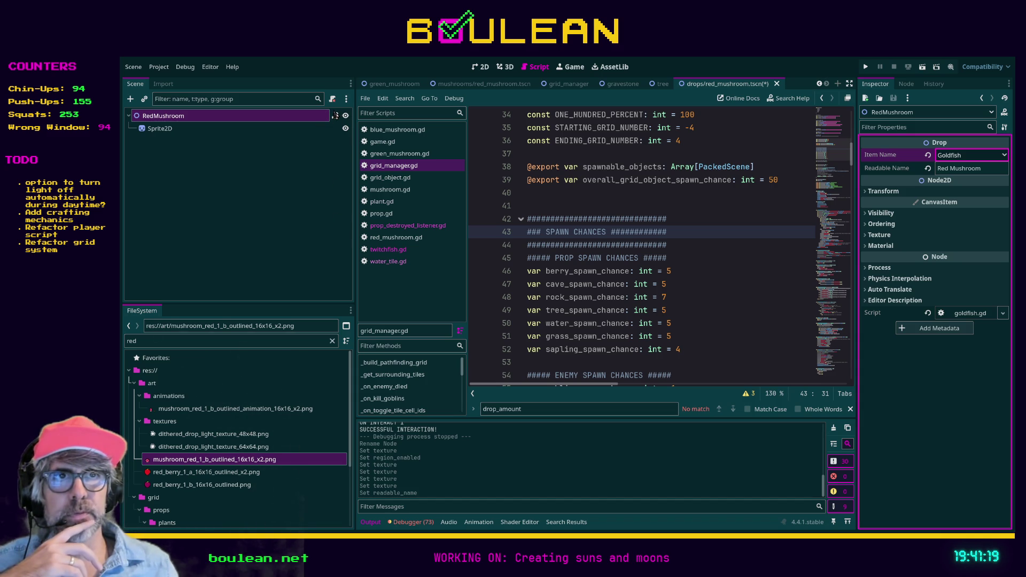
pyautogui.click(335, 116)
# Detach goldfish.gd from RedMushroom and open the Fish and Drop parent scripts.
pyautogui.click(335, 116)
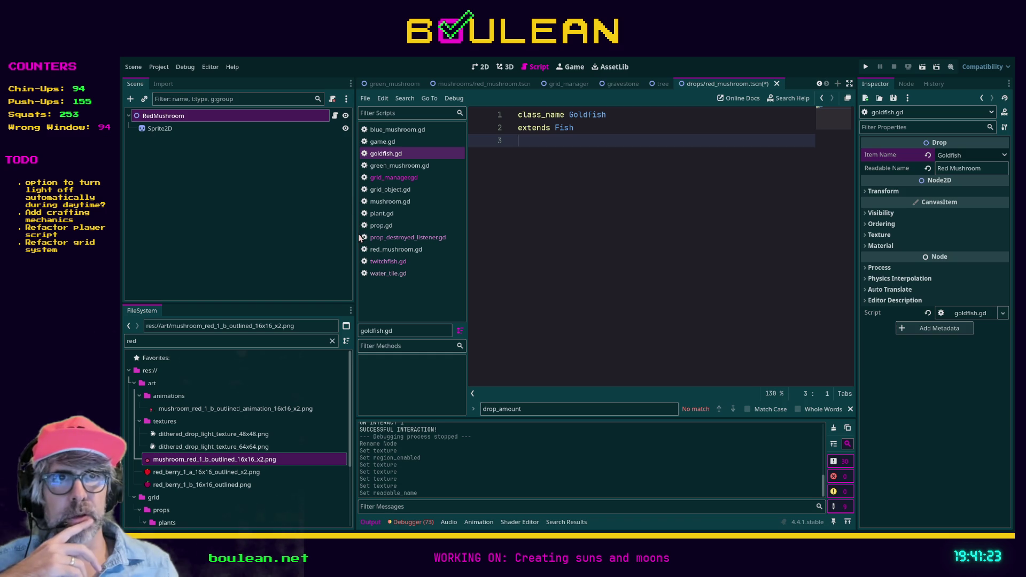
pyautogui.hotkey('ctrl', 'shift', 'a')
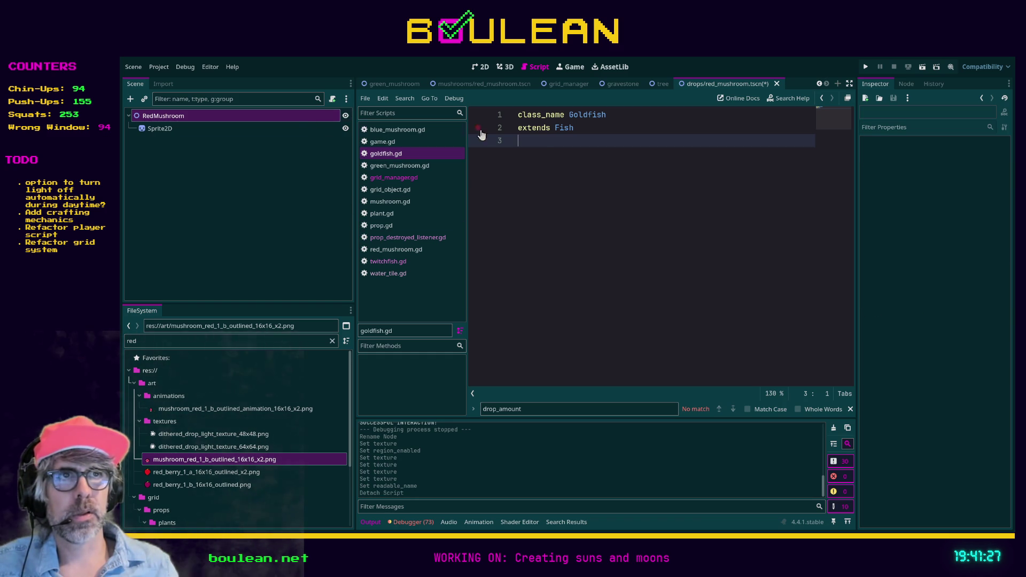
pyautogui.keyDown('ctrl'); pyautogui.click(561, 129); pyautogui.keyUp('ctrl')
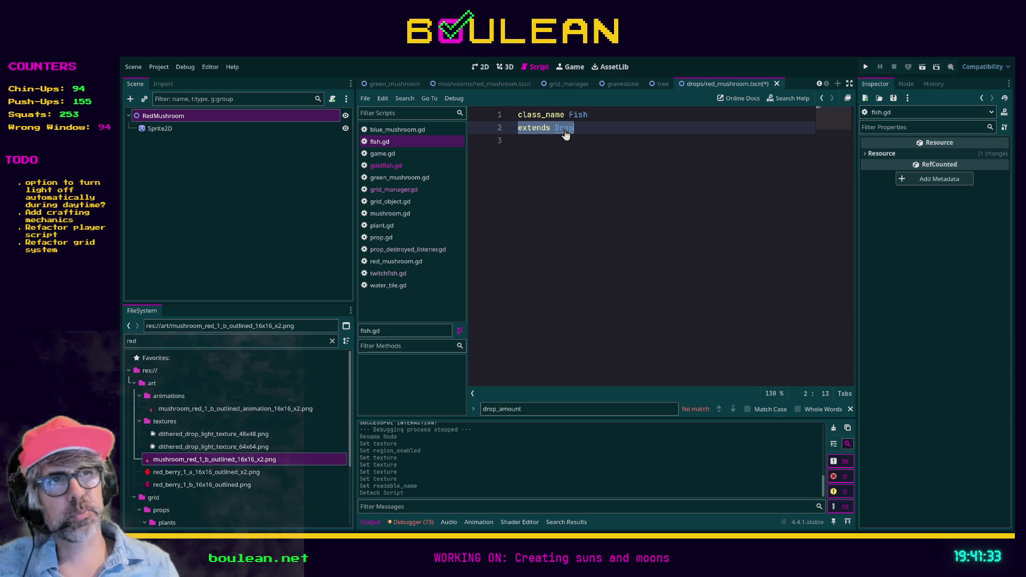
pyautogui.keyDown('ctrl'); pyautogui.click(564, 128); pyautogui.keyUp('ctrl')
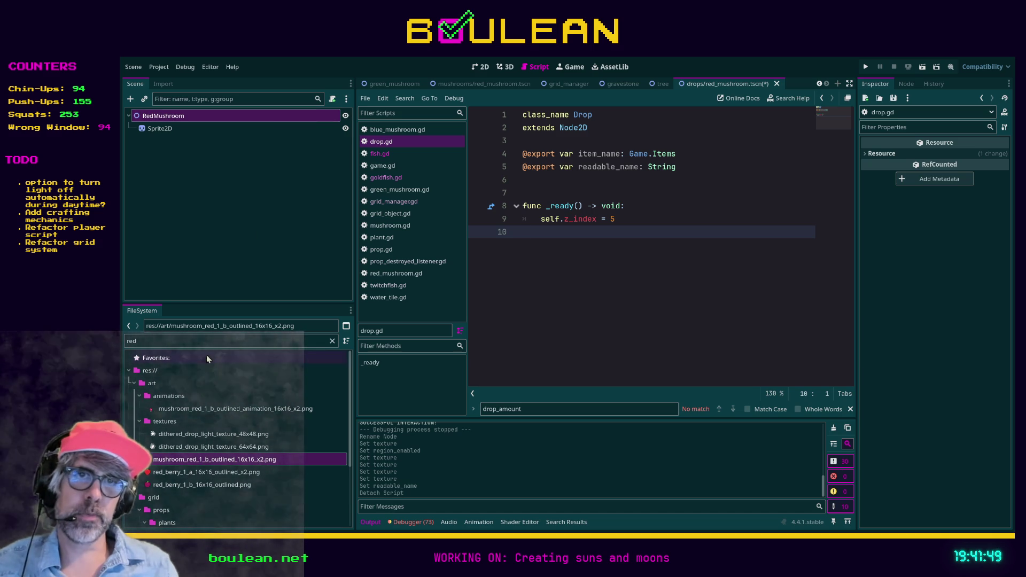
# Filter the files for 'gold' and select the goldfish.gd script.
pyautogui.doubleClick(214, 341)
pyautogui.write('gold')
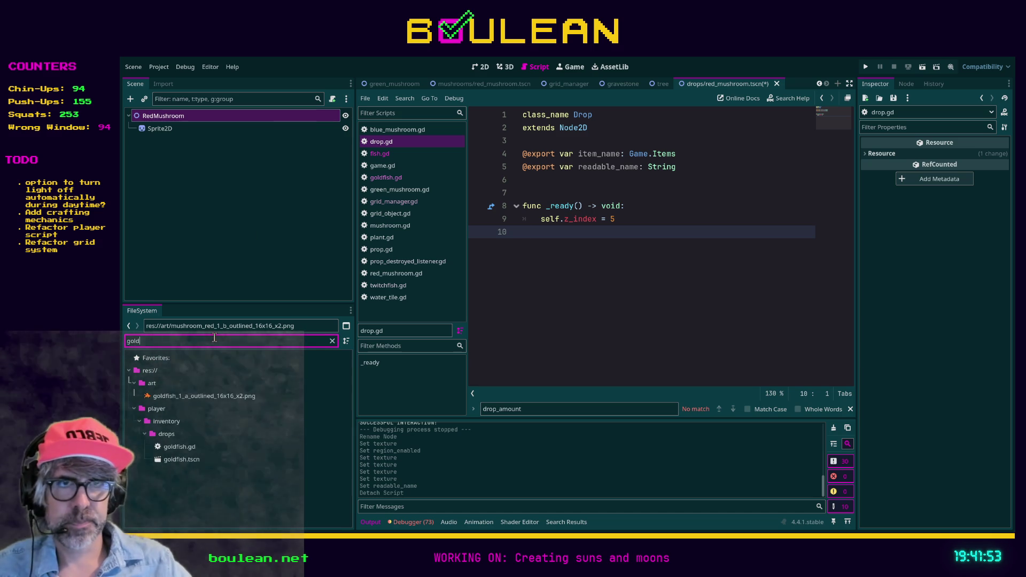
pyautogui.click(174, 447)
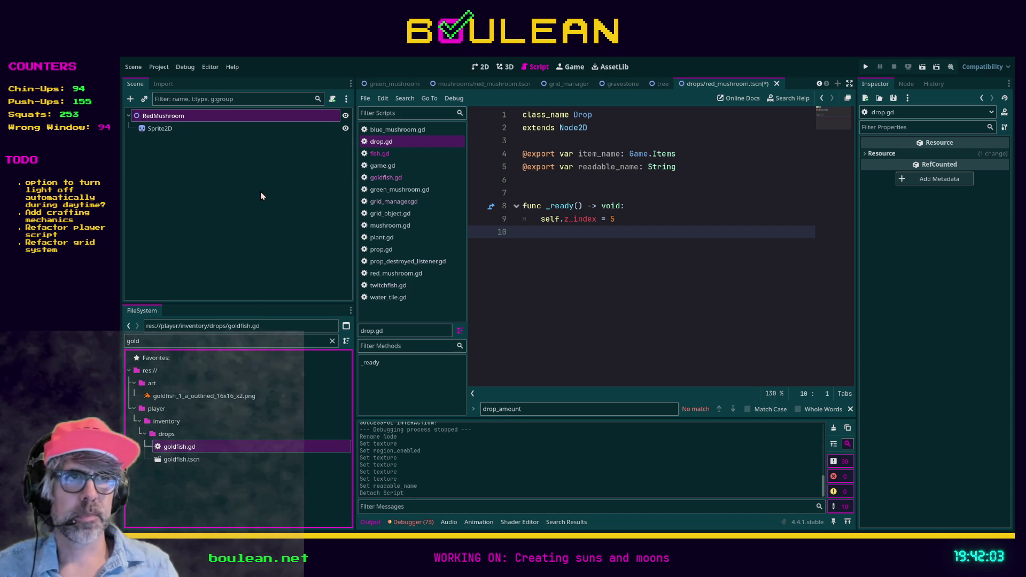
# Attach a new red_mushroom.gd declaring class_name RedMushroomDrop above extends Node2D, and save.
pyautogui.press('Return')
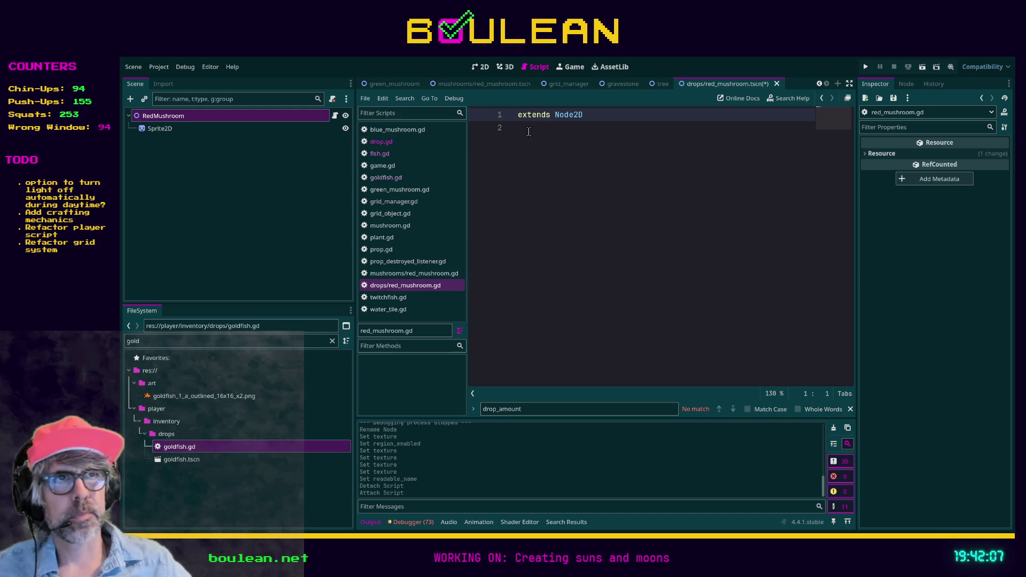
pyautogui.press('Return')
pyautogui.press('Up')
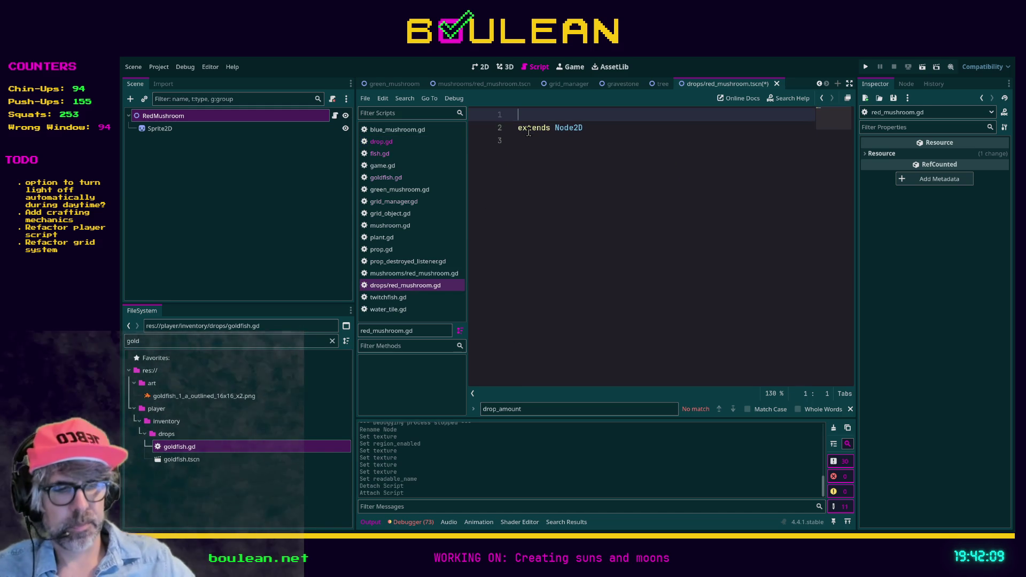
pyautogui.write('class_name RedMushroom')
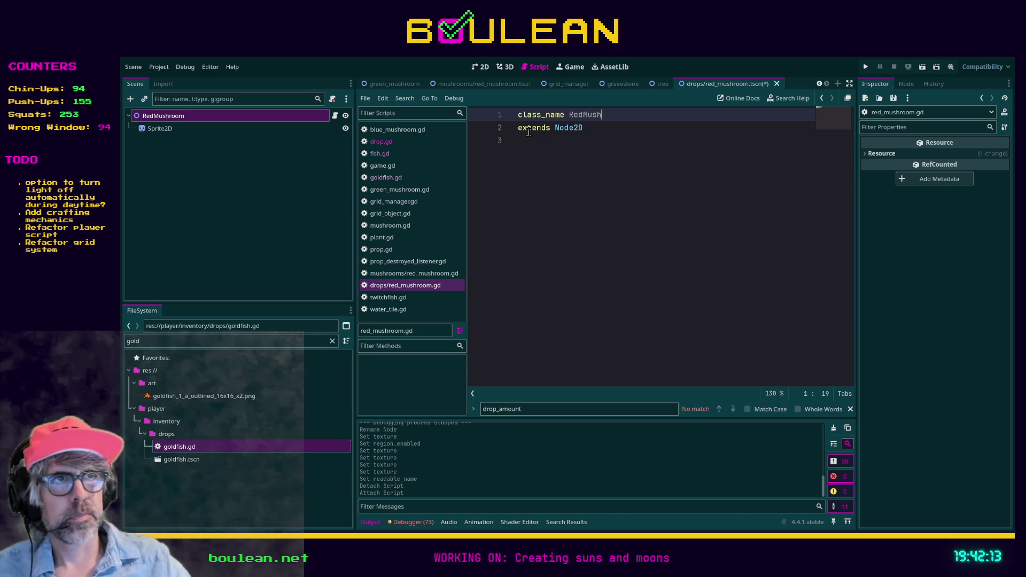
pyautogui.write('Drop')
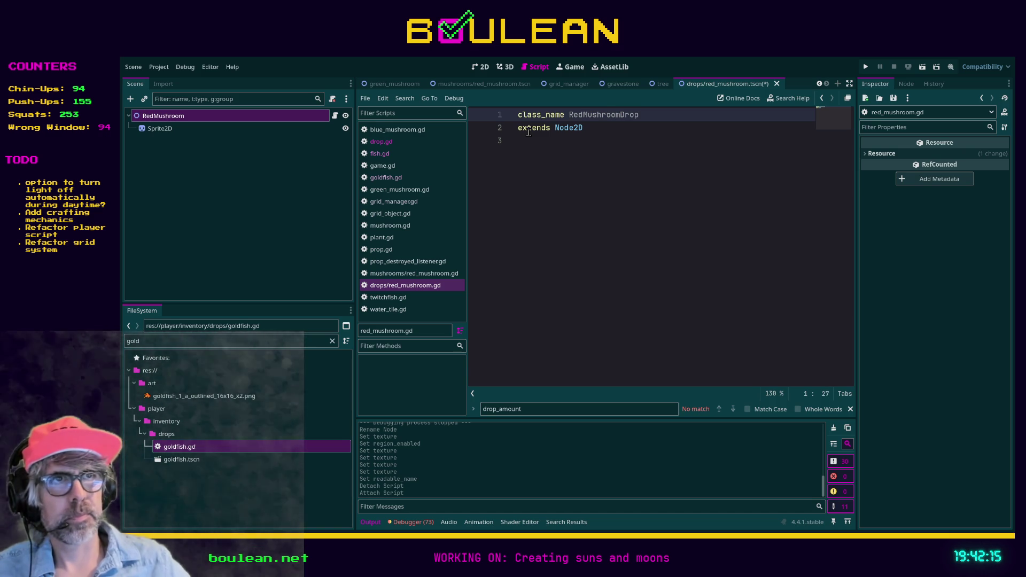
pyautogui.click(564, 156)
pyautogui.hotkey('ctrl', 's')
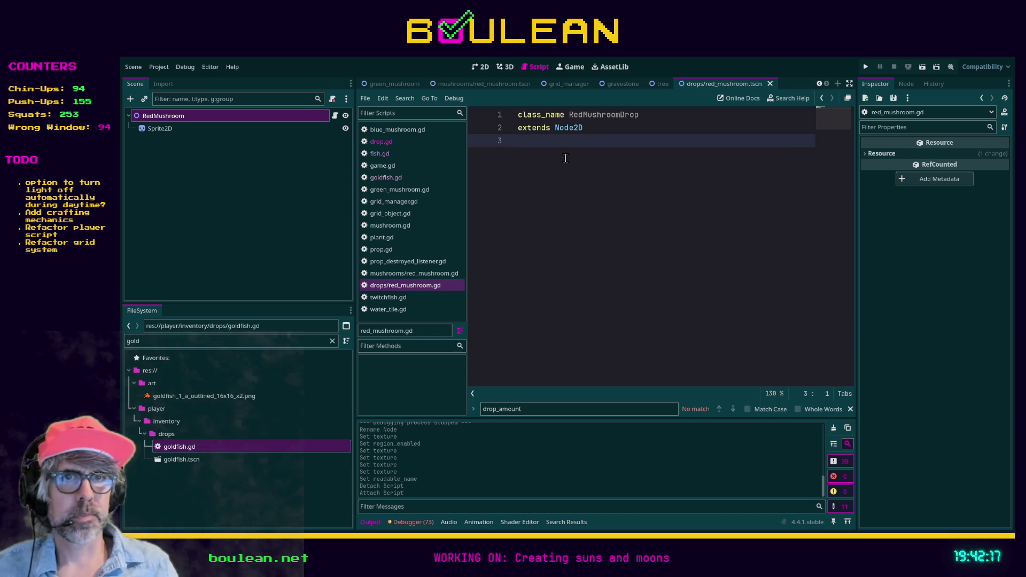
# Check the RedMushroom and Sprite2D nodes and inspect the red_mushroom.gd script resource.
pyautogui.click(167, 129)
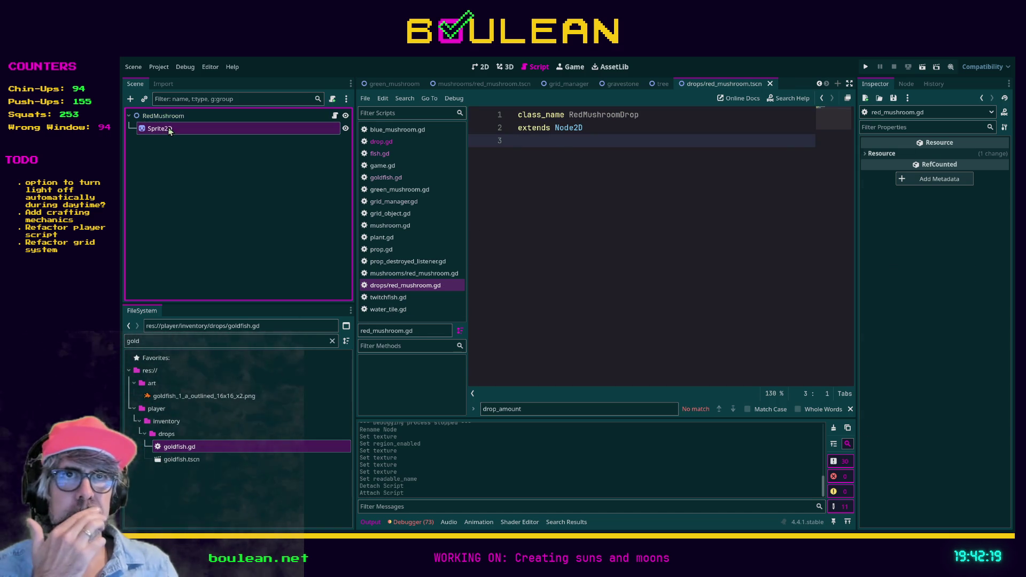
pyautogui.click(165, 116)
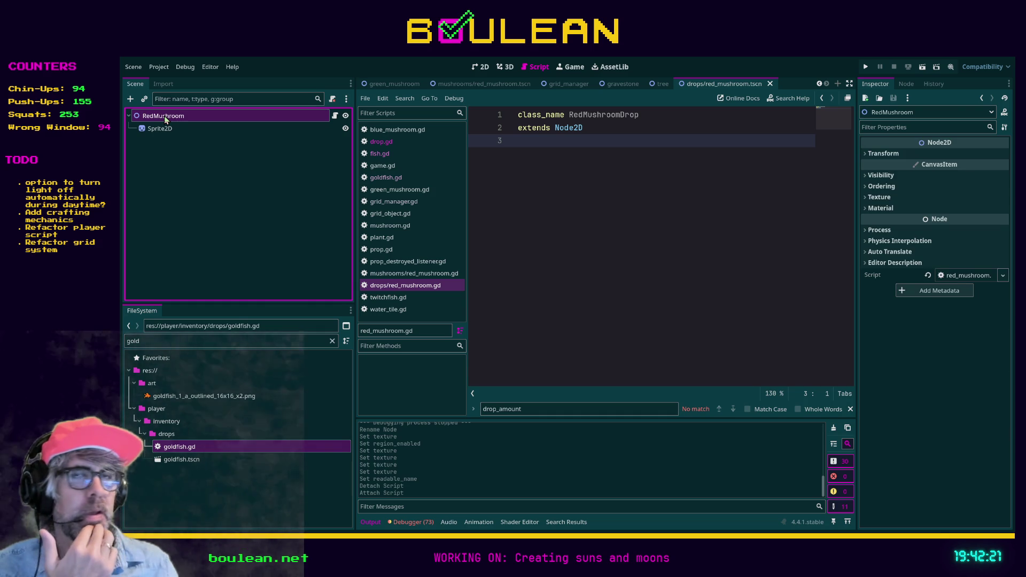
pyautogui.click(162, 129)
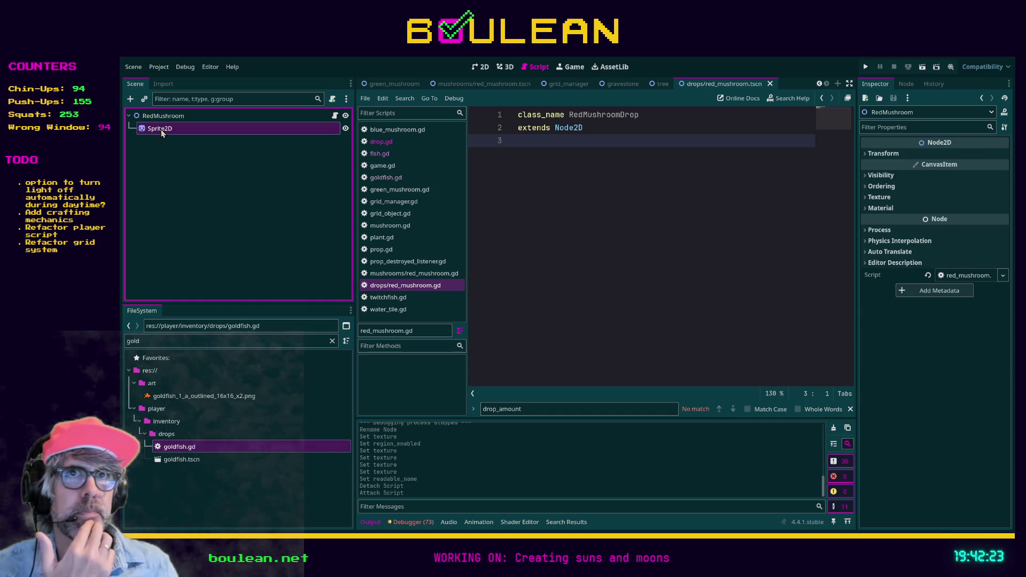
pyautogui.click(162, 120)
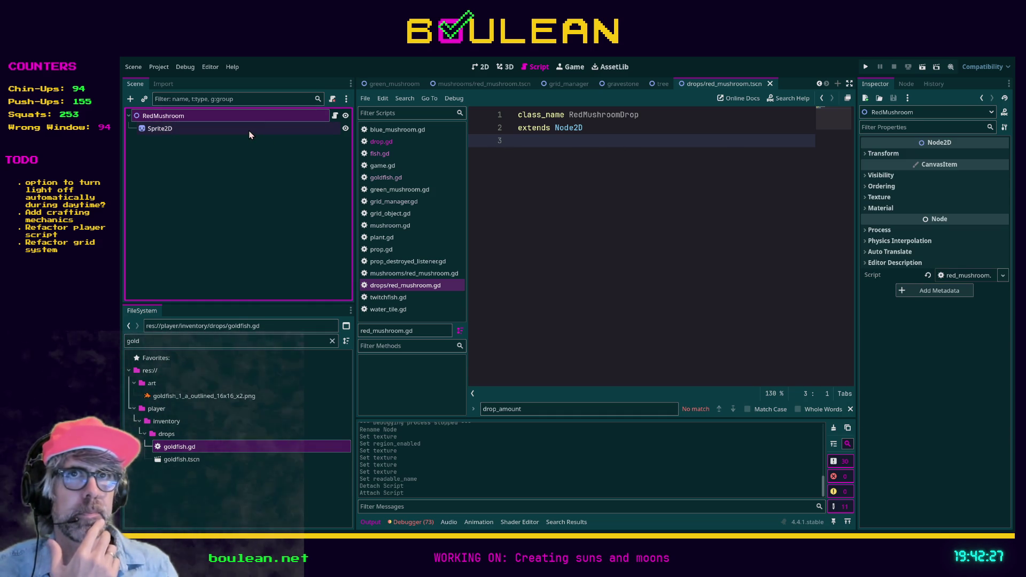
pyautogui.click(528, 142)
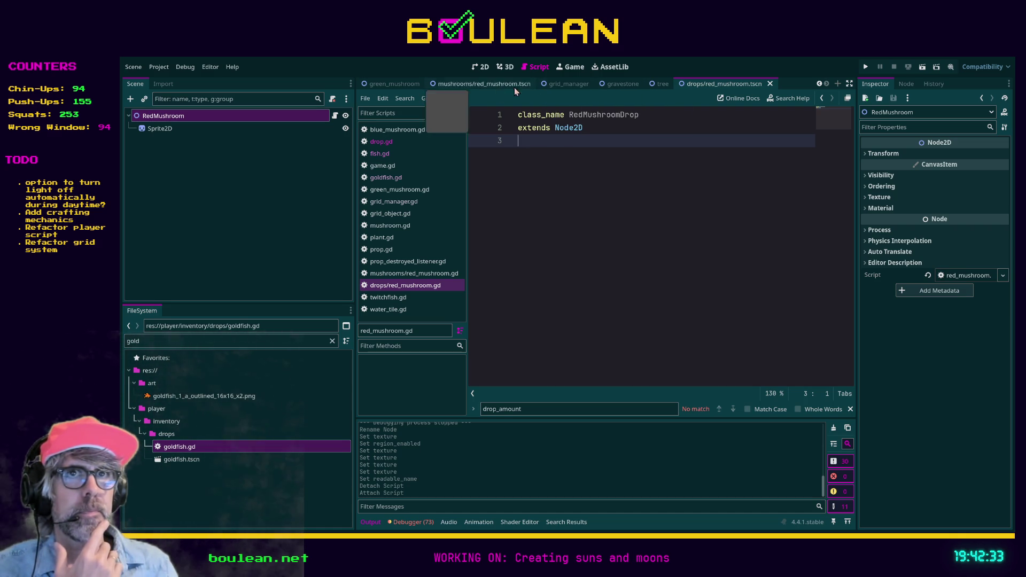
pyautogui.click(277, 134)
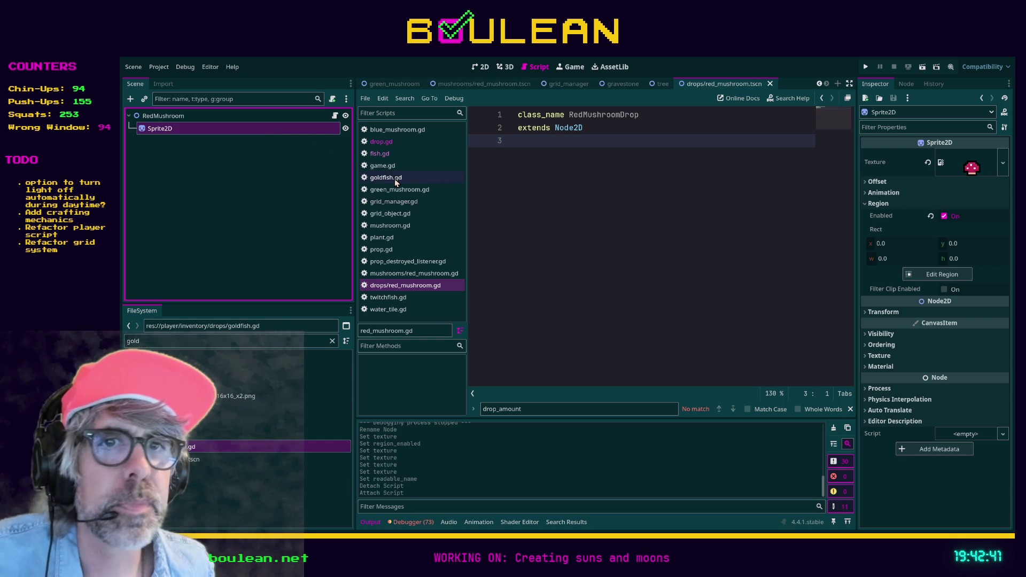
pyautogui.click(335, 116)
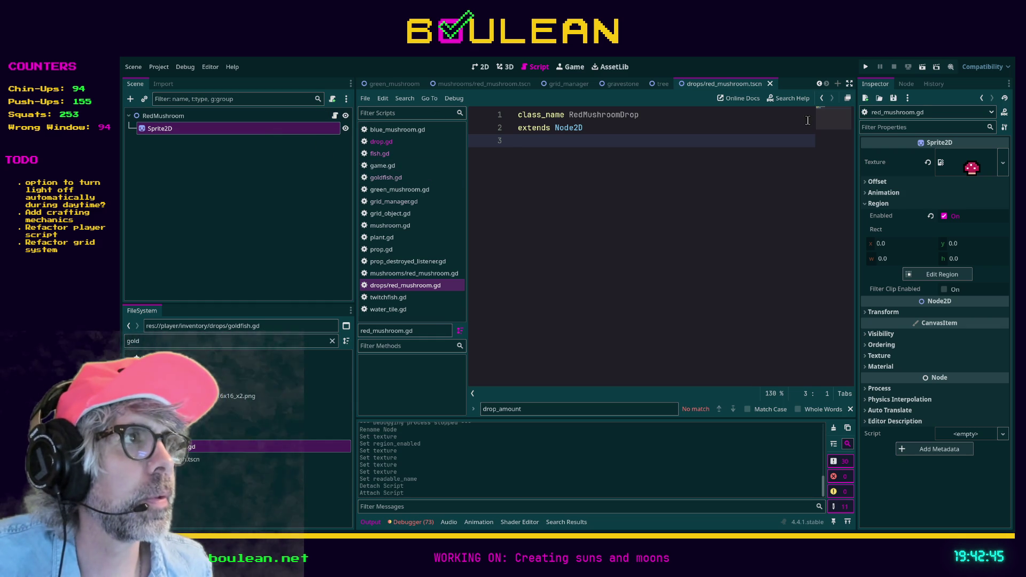
# Change the script's base class from Node2D to Drop and open drop.gd.
pyautogui.doubleClick(566, 130)
pyautogui.write('Drop')
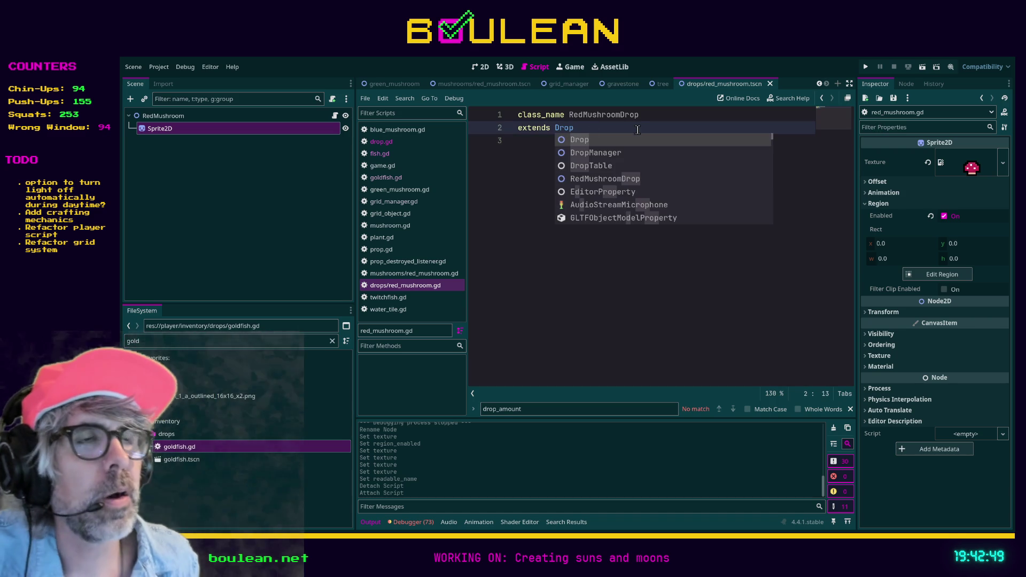
pyautogui.click(634, 119)
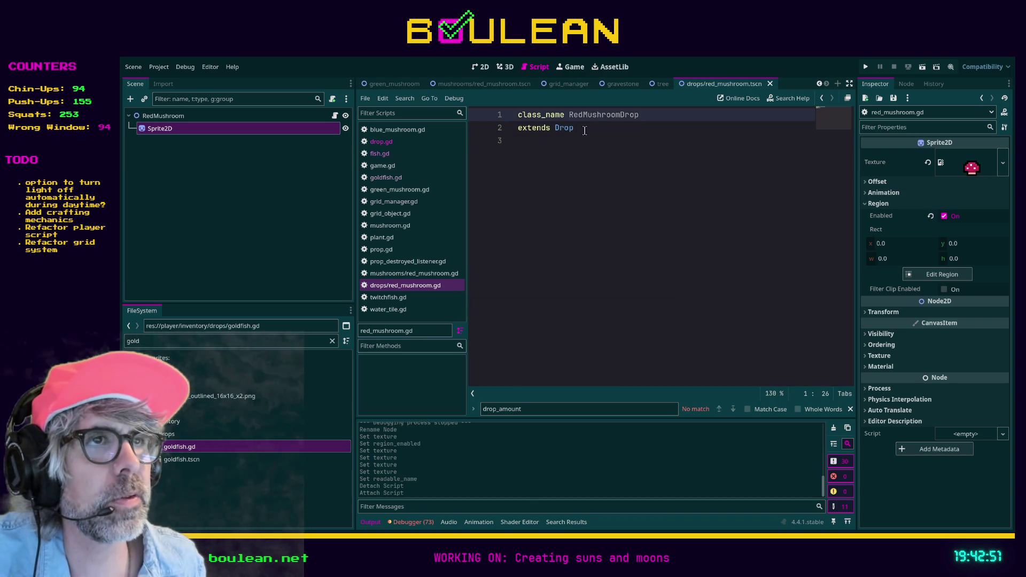
pyautogui.keyDown('ctrl'); pyautogui.click(566, 130); pyautogui.keyUp('ctrl')
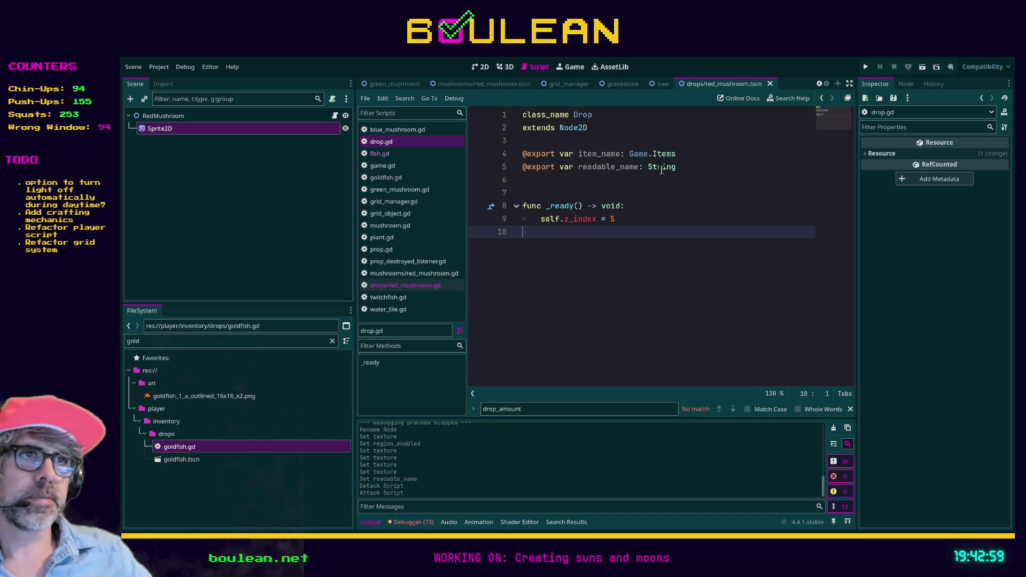
# Confirm RedMushroom shows Drop's properties, then open the Items enum in game.gd.
pyautogui.click(202, 118)
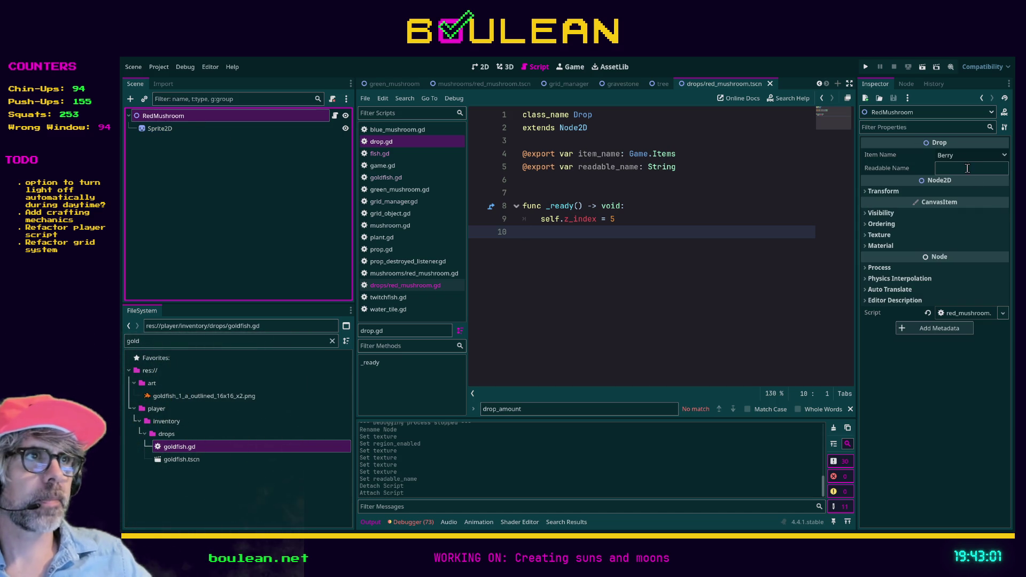
pyautogui.keyDown('ctrl'); pyautogui.click(586, 117); pyautogui.keyUp('ctrl')
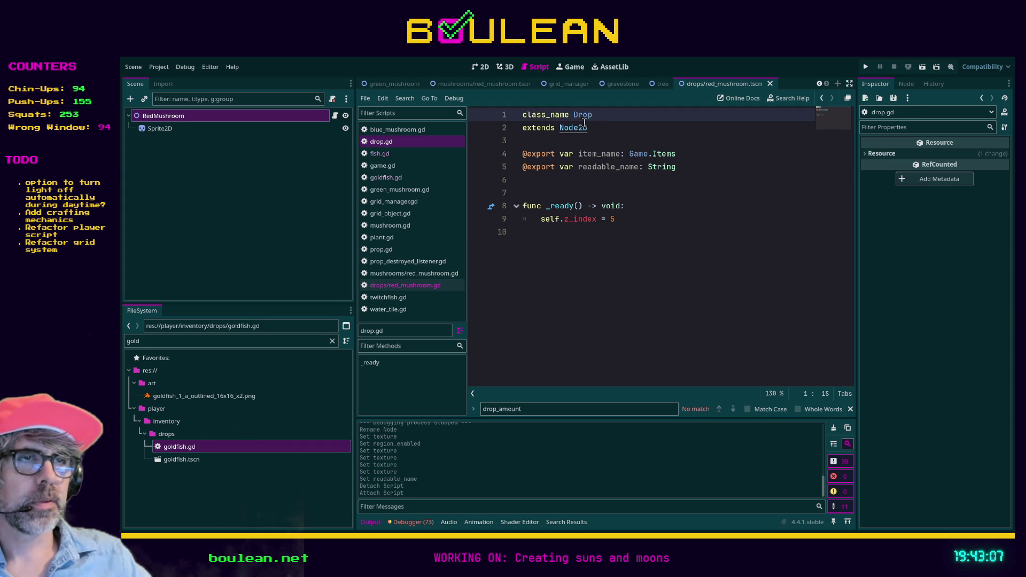
pyautogui.click(230, 118)
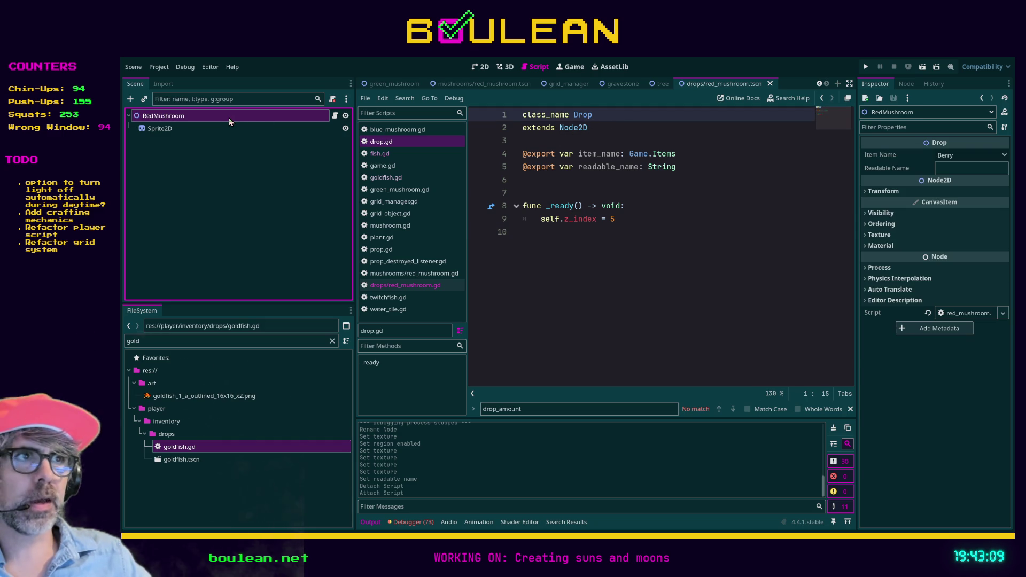
pyautogui.keyDown('ctrl'); pyautogui.click(664, 154); pyautogui.keyUp('ctrl')
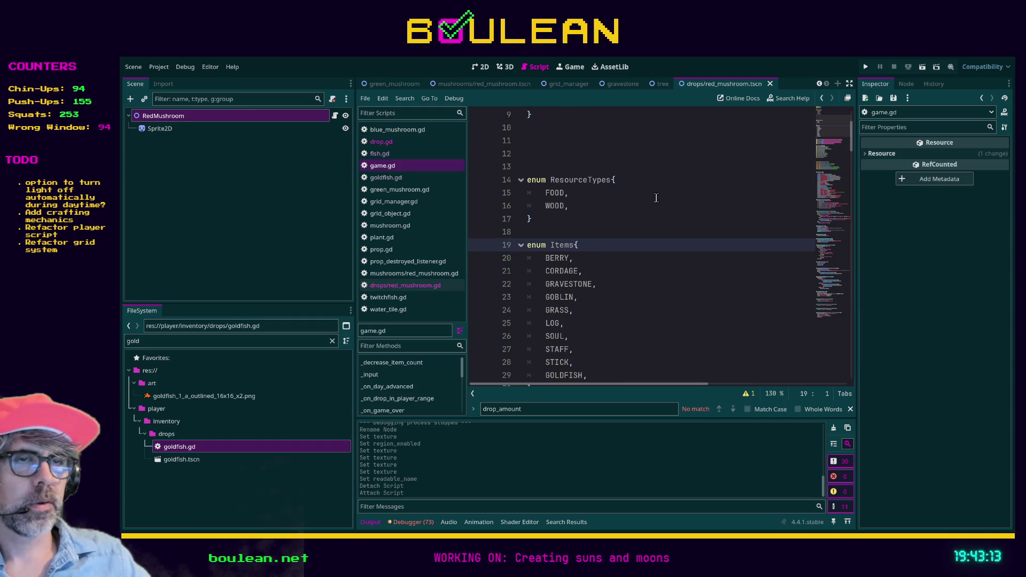
# Add RED_MUSHROOM after GOLDFISH in game.gd's Items enum and save the script.
pyautogui.scroll(-2, 649, 228)
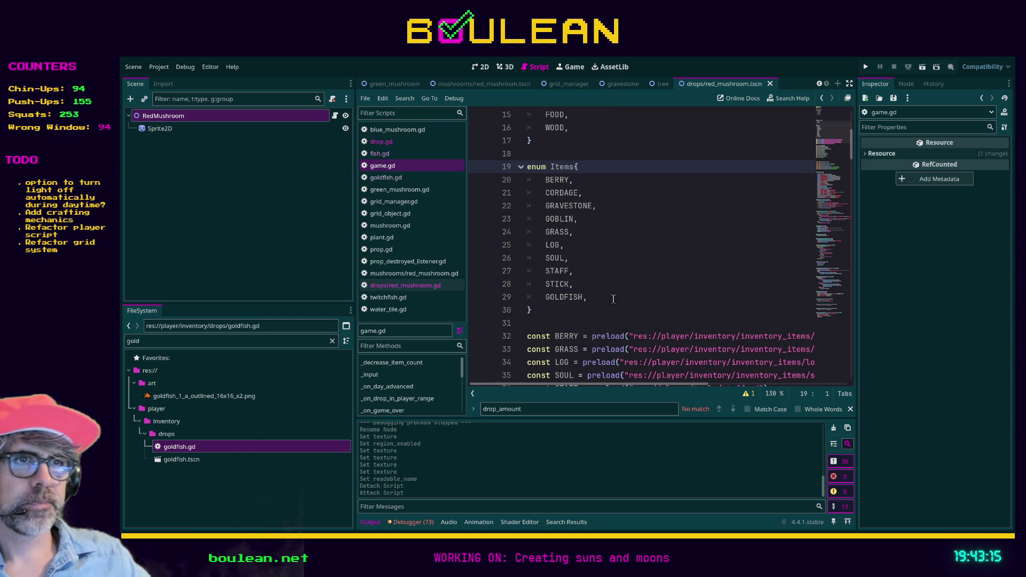
pyautogui.click(613, 299)
pyautogui.press('Return')
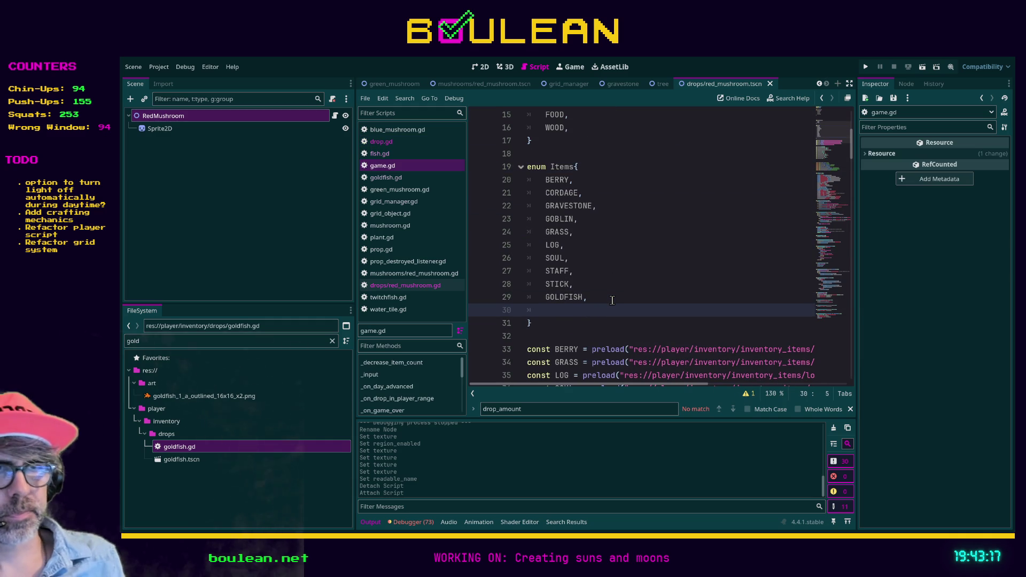
pyautogui.write('RED_MU')
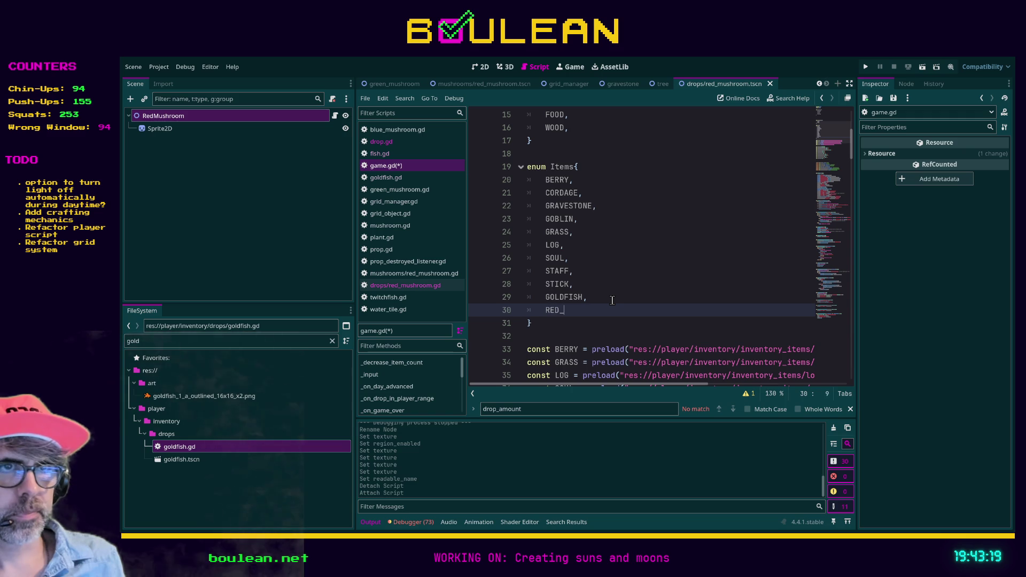
pyautogui.write('SHROOM,')
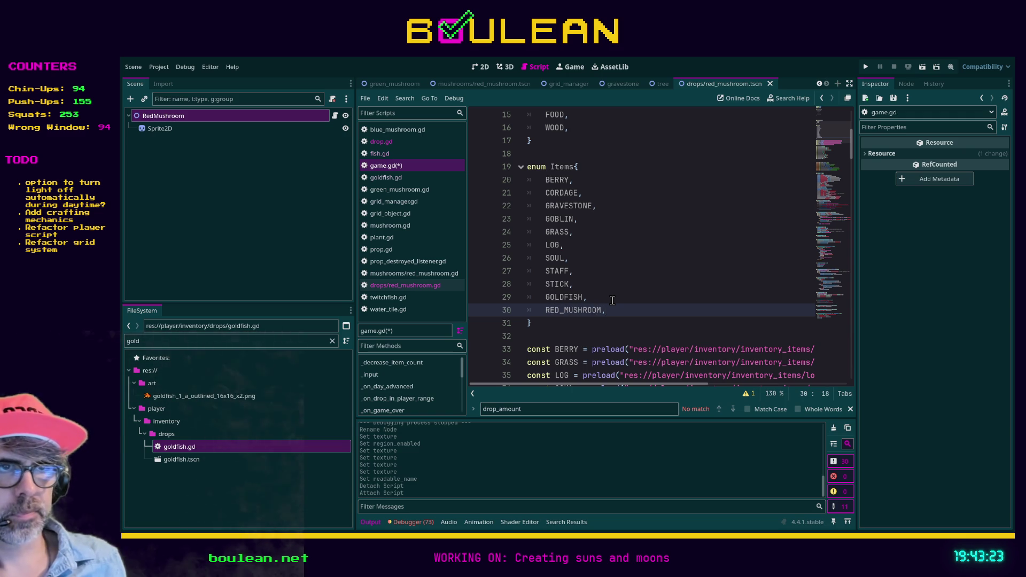
pyautogui.hotkey('ctrl', 's')
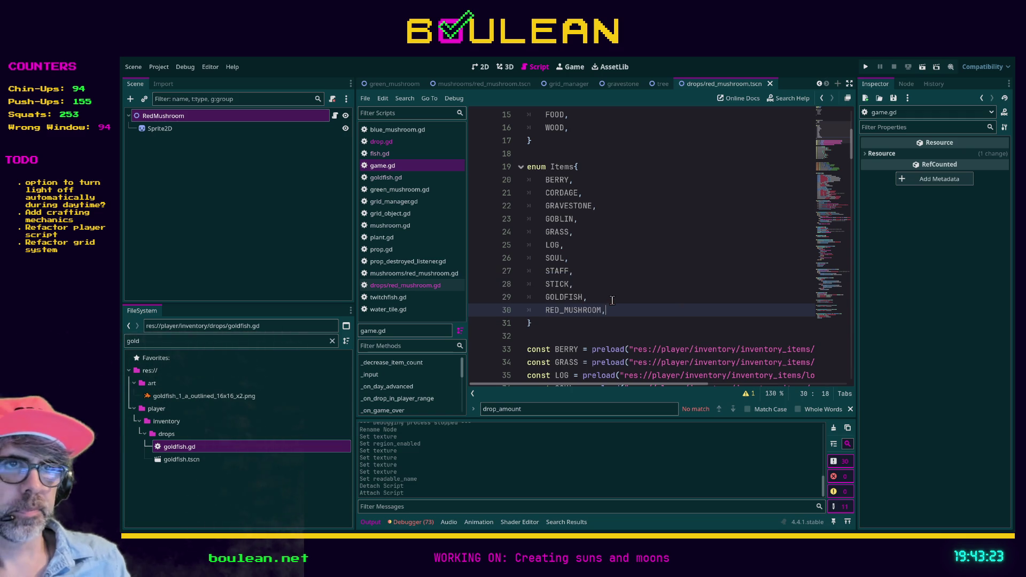
# Set the RedMushroom node's Readable Name to 'Red Mushroom' and save the scene.
pyautogui.click(163, 116)
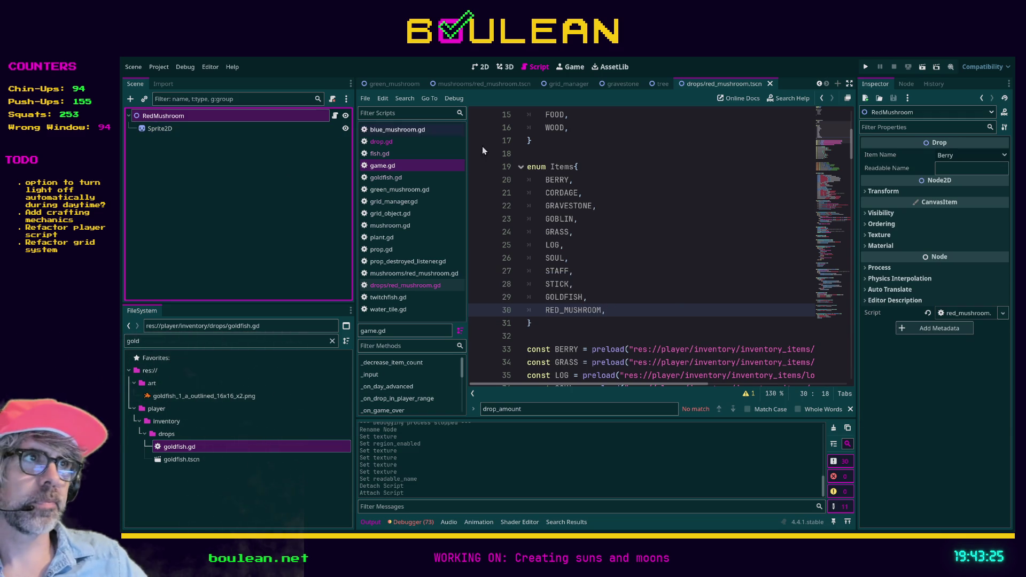
pyautogui.click(954, 168)
pyautogui.write('Red Mushroom')
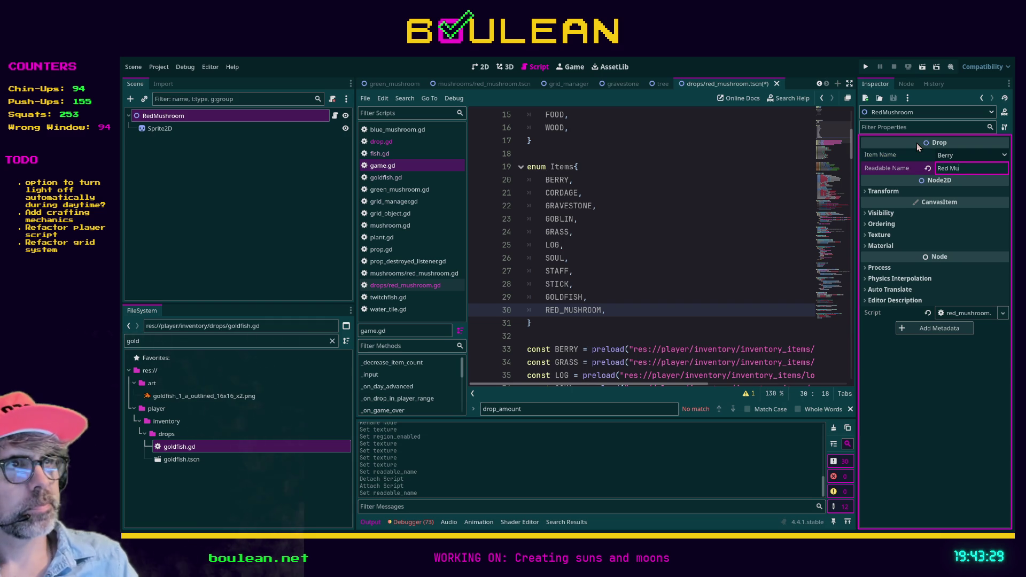
pyautogui.hotkey('ctrl', 's')
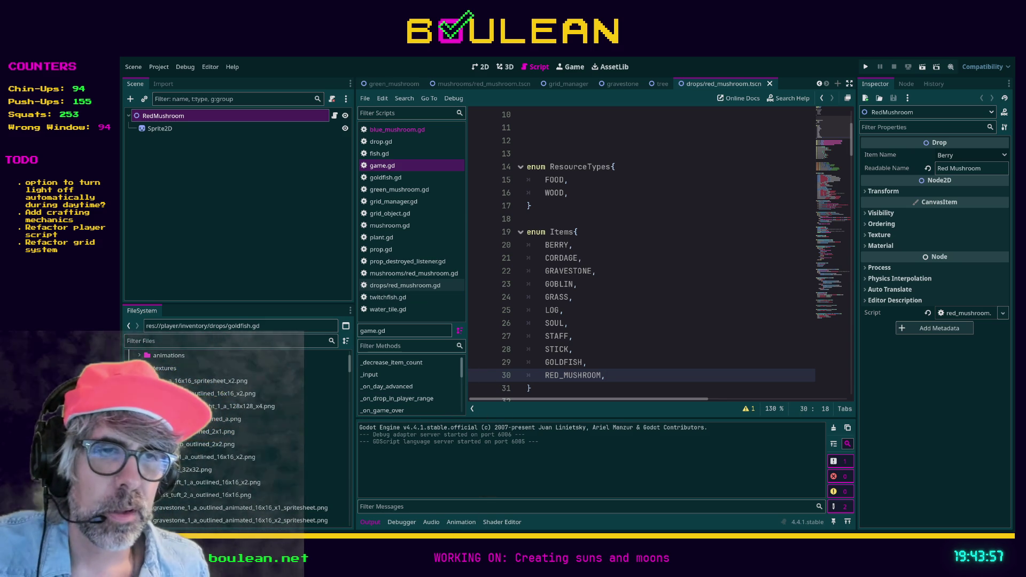
pyautogui.hotkey('alt', 'Tab')
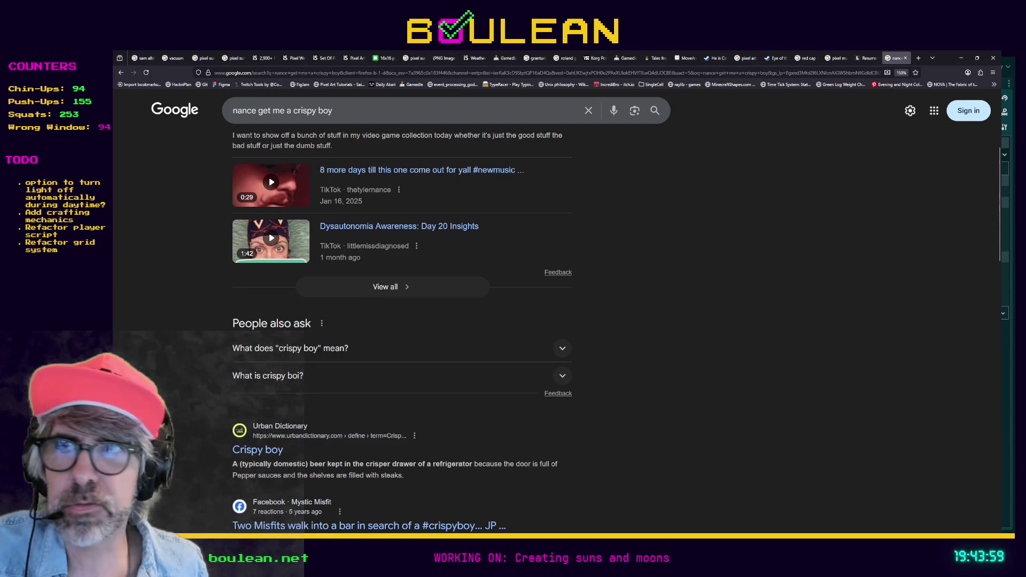
# Search Google Images for 'rift of the necrodancer' and preview a gameplay screenshot.
pyautogui.tripleClick(306, 111)
pyautogui.write('rift of ')
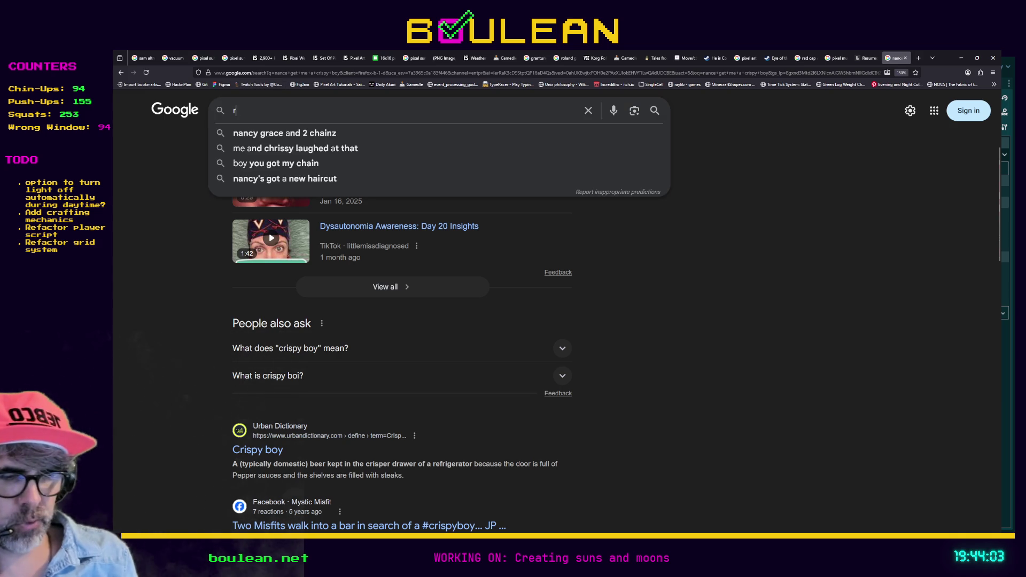
pyautogui.write('the necrodancer')
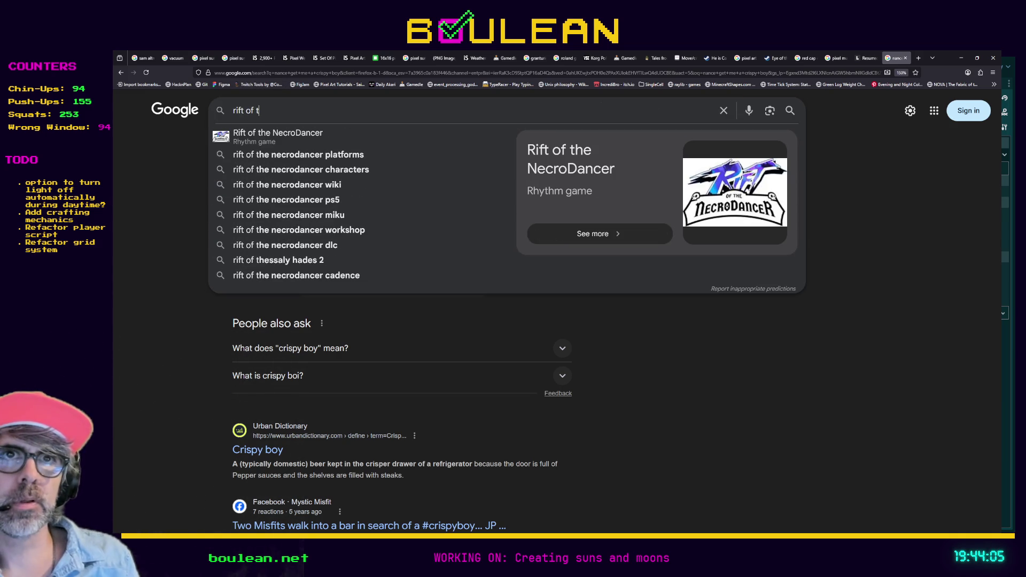
pyautogui.press('Return')
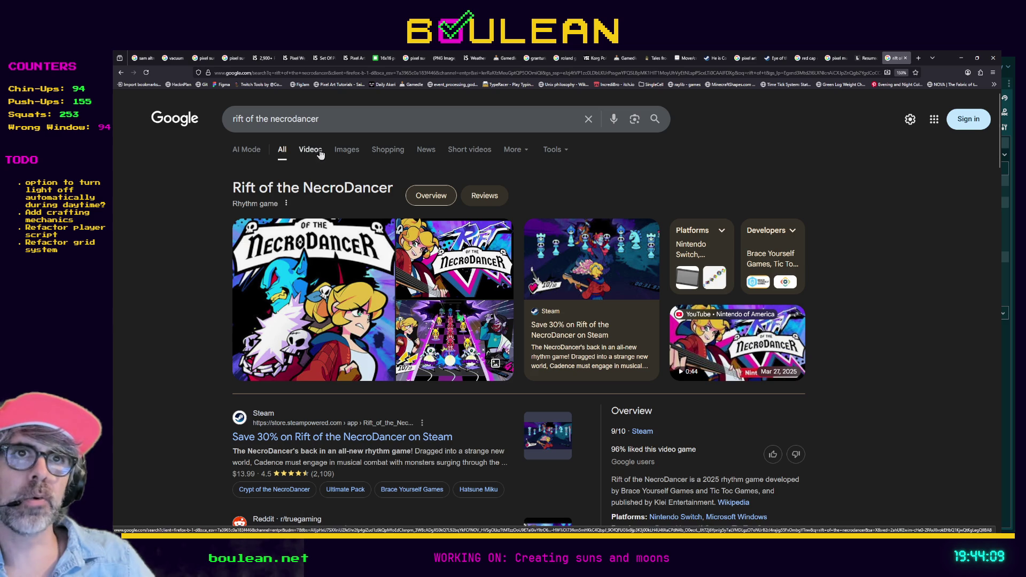
pyautogui.click(346, 151)
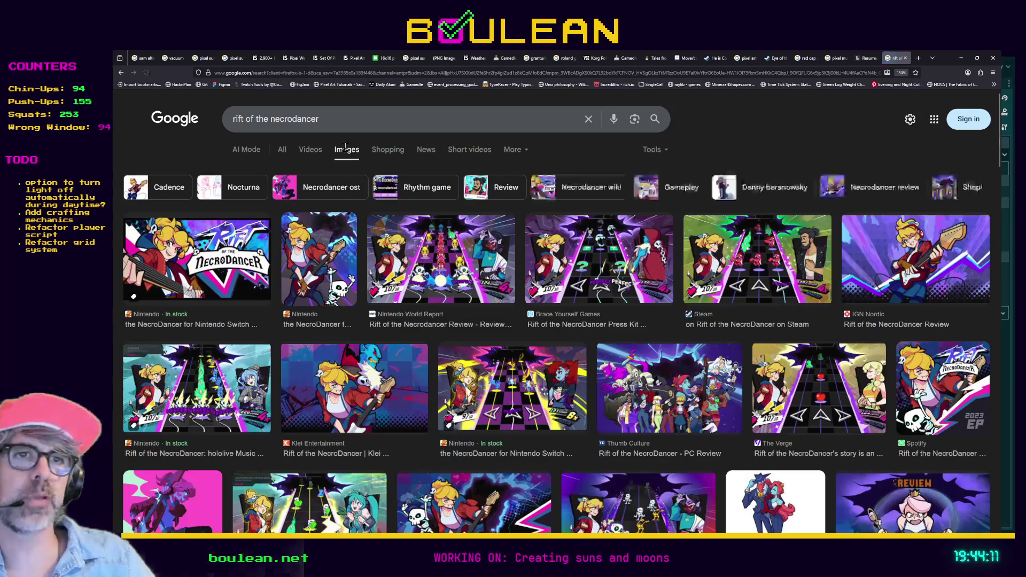
pyautogui.click(510, 399)
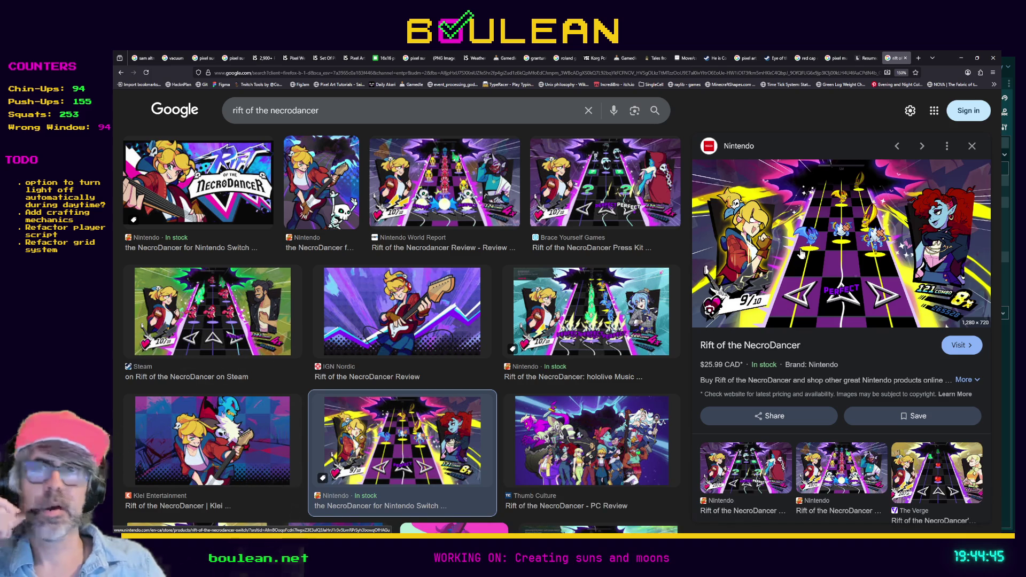
pyautogui.click(960, 59)
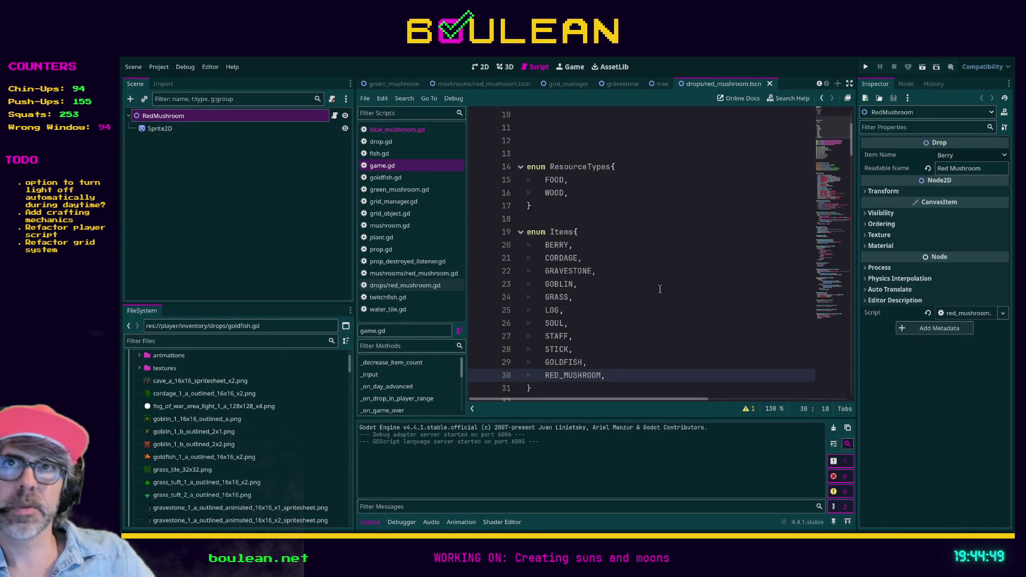
# Save game.gd in the script editor and place the caret after RED_MUSHROOM.
pyautogui.click(645, 317)
pyautogui.hotkey('ctrl', 's')
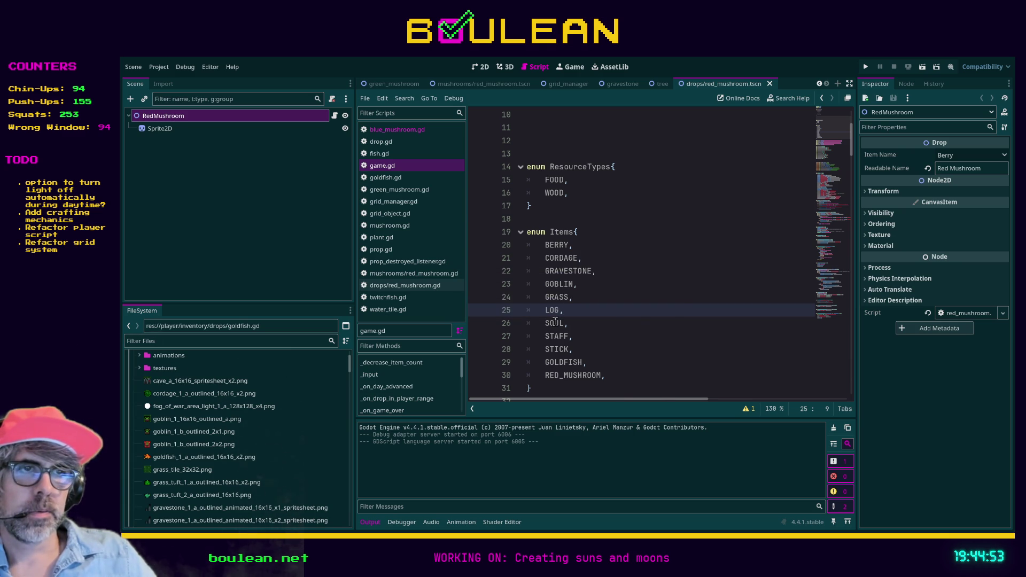
pyautogui.click(620, 372)
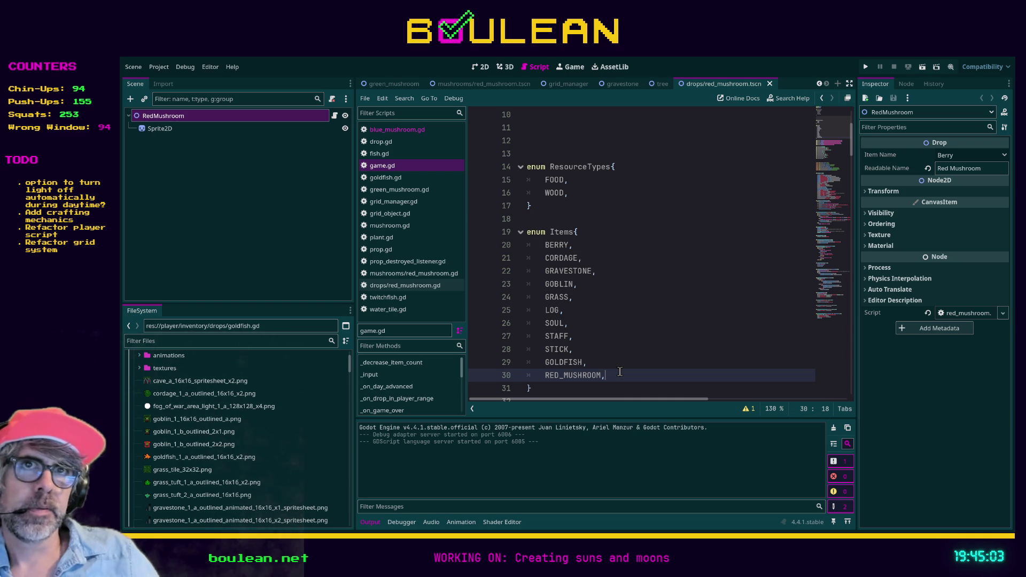
# Change the RedMushroom node's Item Name from Berry to Red Mushroom and save the scene.
pyautogui.click(158, 129)
pyautogui.click(170, 118)
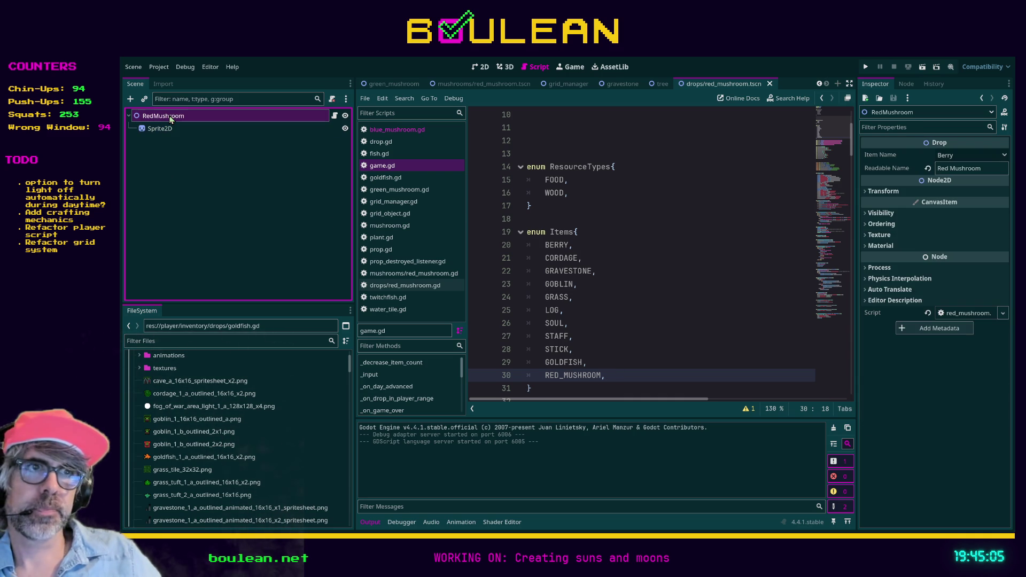
pyautogui.click(967, 155)
pyautogui.click(952, 270)
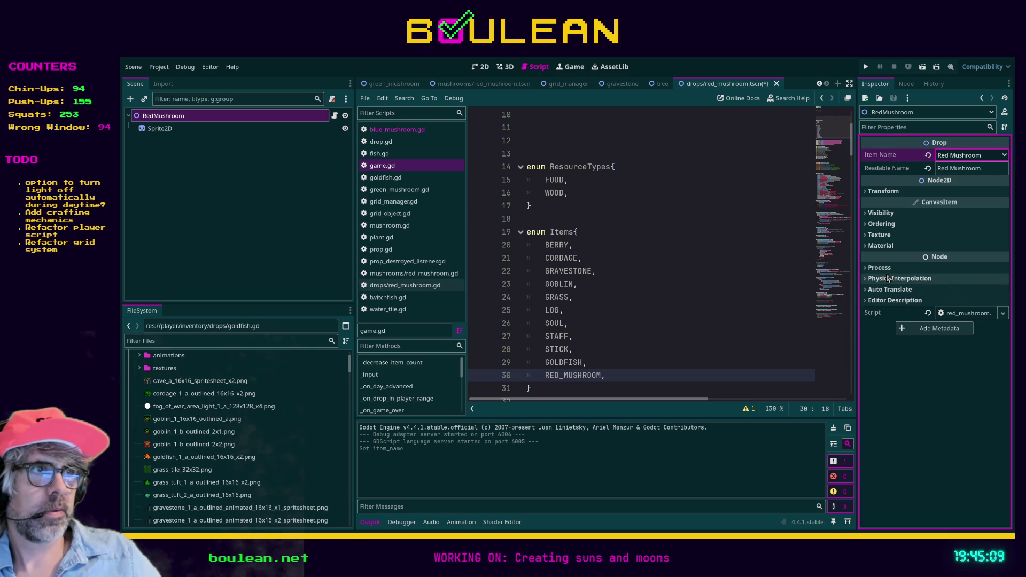
pyautogui.click(725, 246)
pyautogui.hotkey('ctrl', 's')
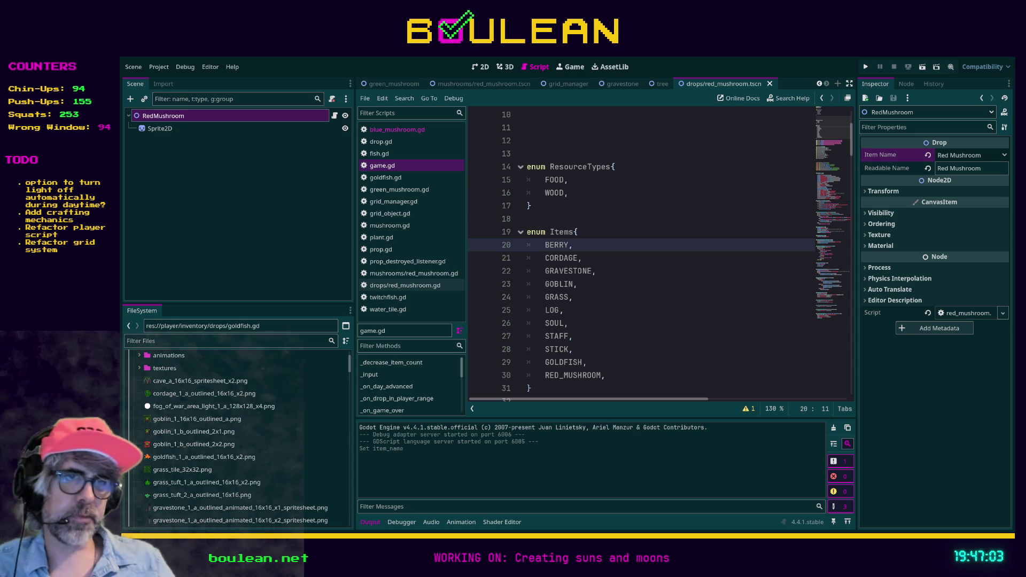
# Bring the Firefox window with the Rift of the NecroDancer image results to the front.
pyautogui.hotkey('alt', 'Tab')
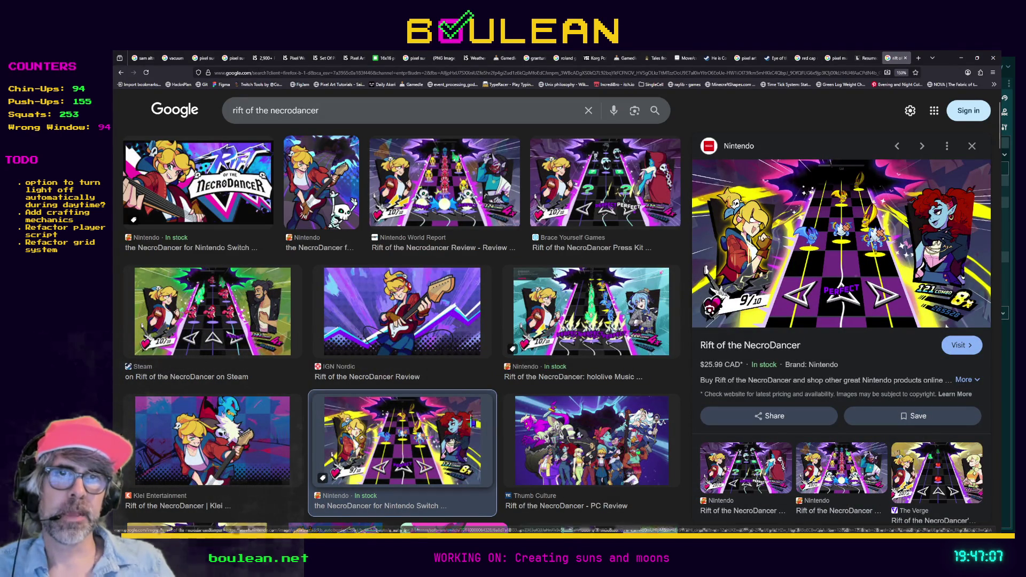
# Enlarge the Rift of the NecroDancer cover art, then return to the Godot editor.
pyautogui.click(121, 74)
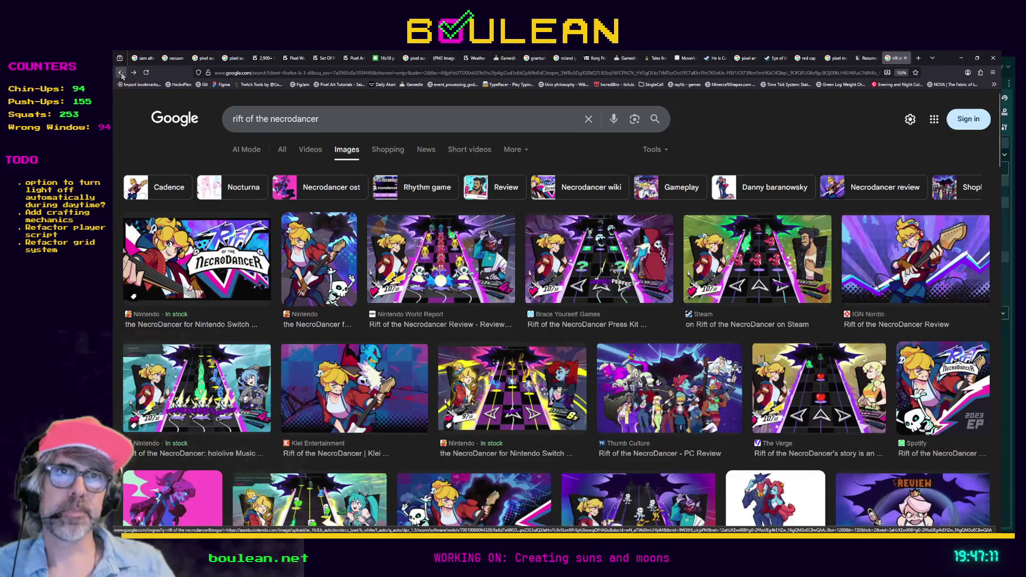
pyautogui.click(121, 73)
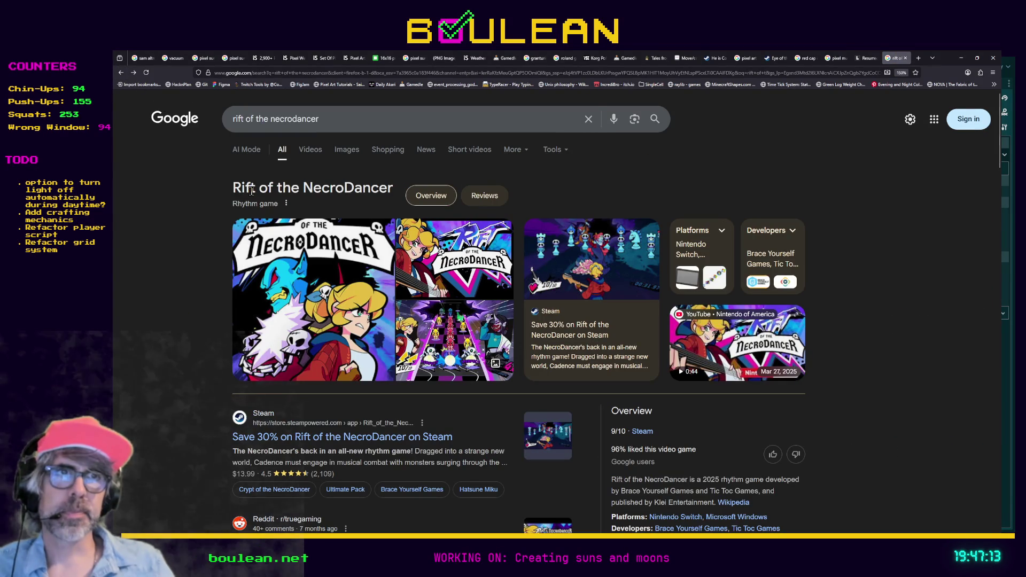
pyautogui.click(317, 279)
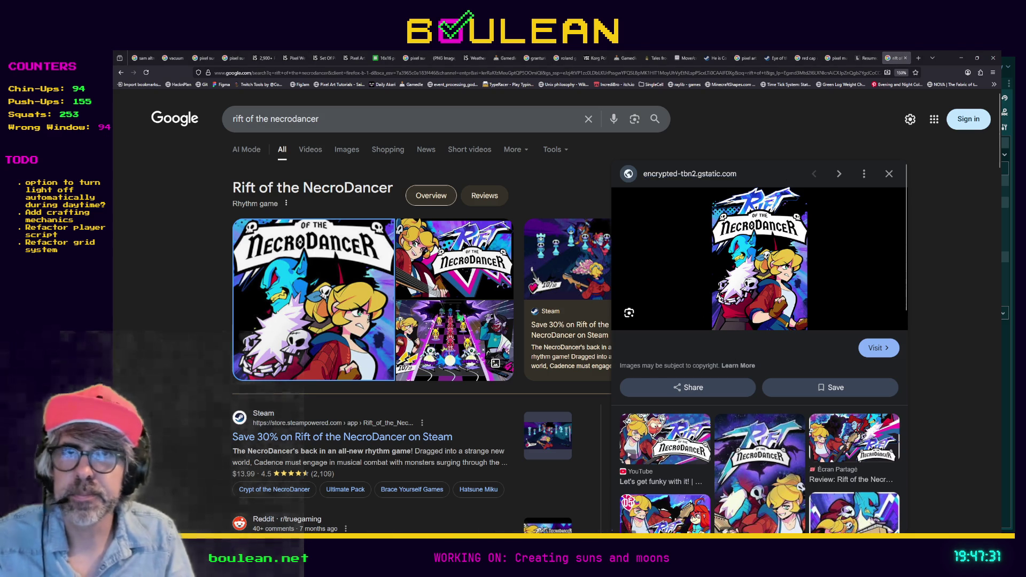
pyautogui.hotkey('alt', 'Tab')
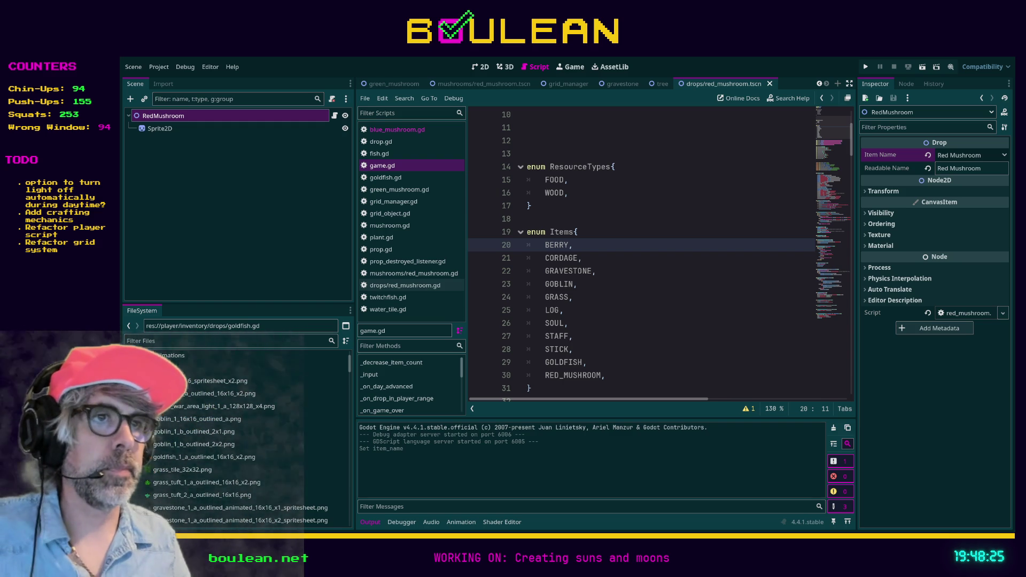
# In red_mushroom.tscn, paste a DropTable under RedMushroom and add a new WeightedItemResource entry.
pyautogui.press('Down')
pyautogui.press('Down')
pyautogui.press('Down')
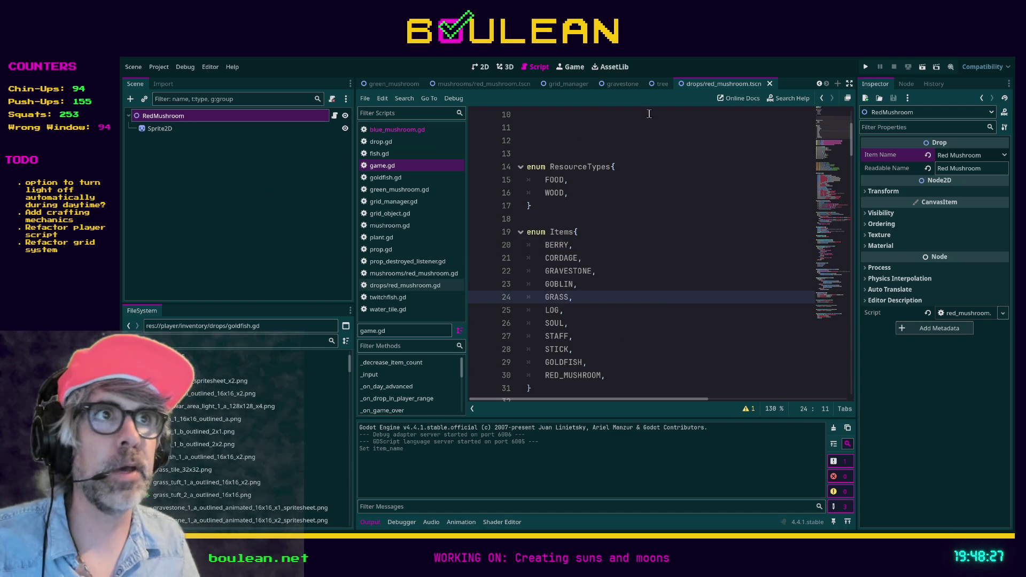
pyautogui.click(467, 84)
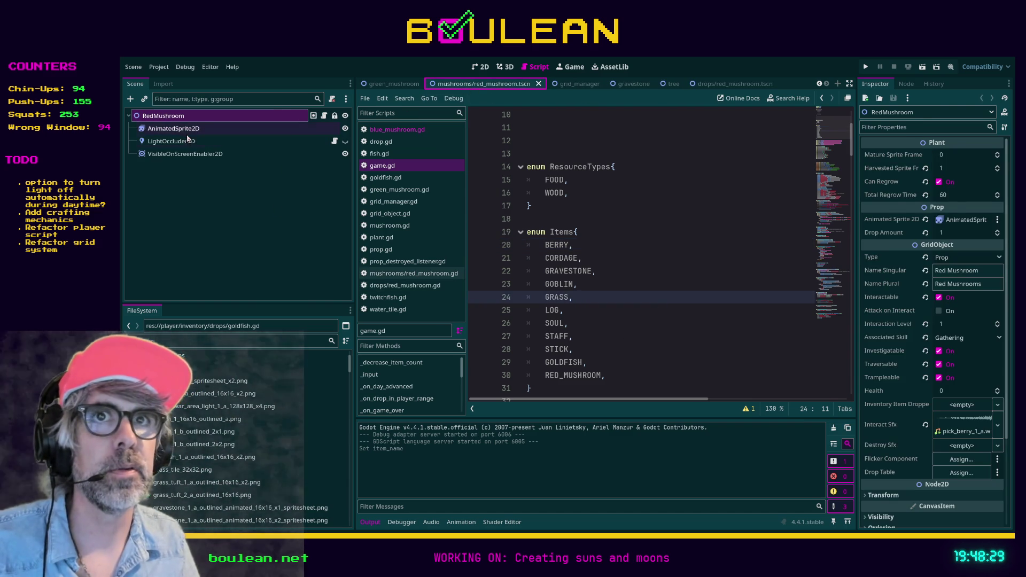
pyautogui.click(184, 128)
pyautogui.click(180, 117)
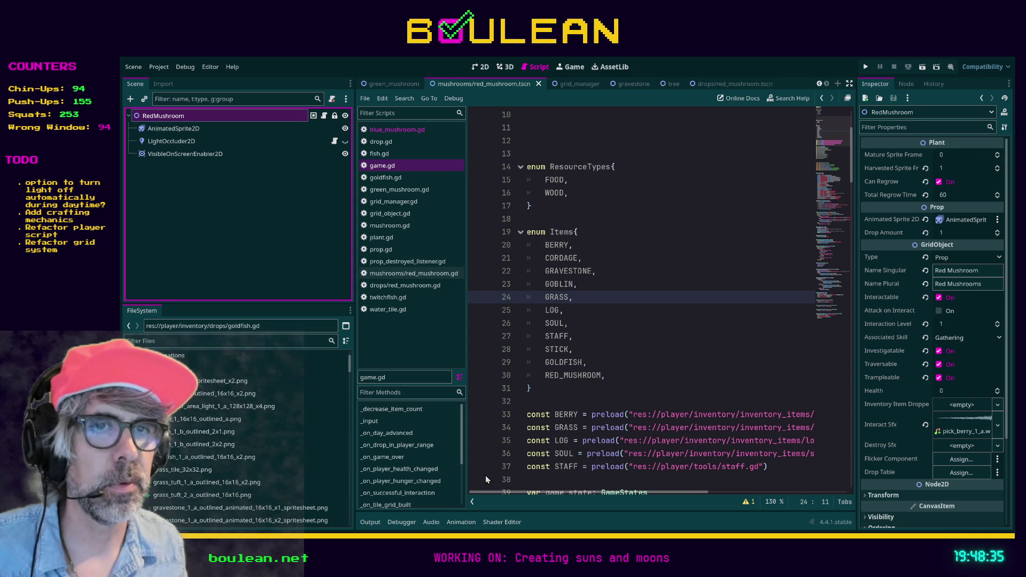
pyautogui.hotkey('ctrl', 'v')
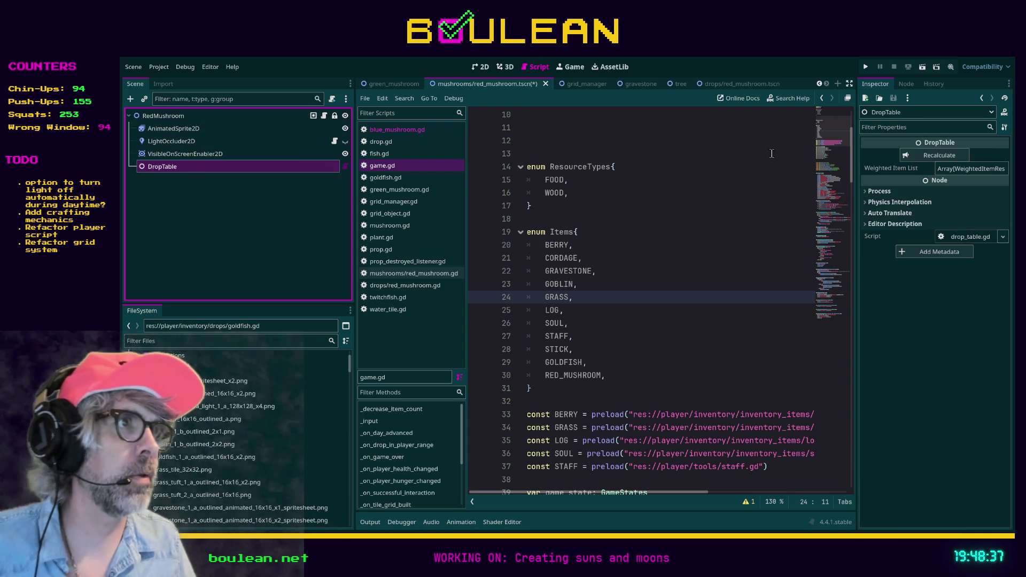
pyautogui.click(971, 168)
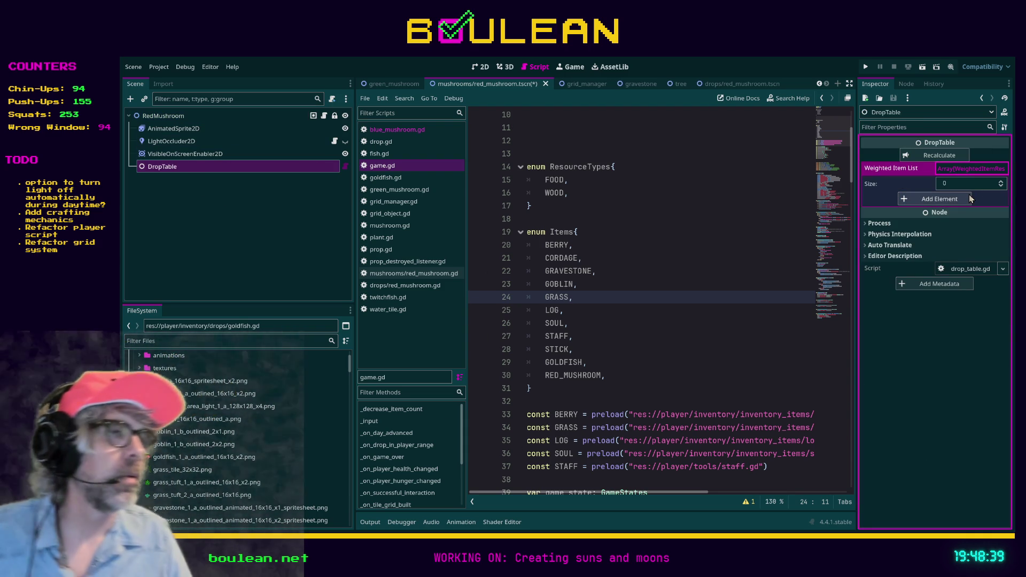
pyautogui.click(955, 200)
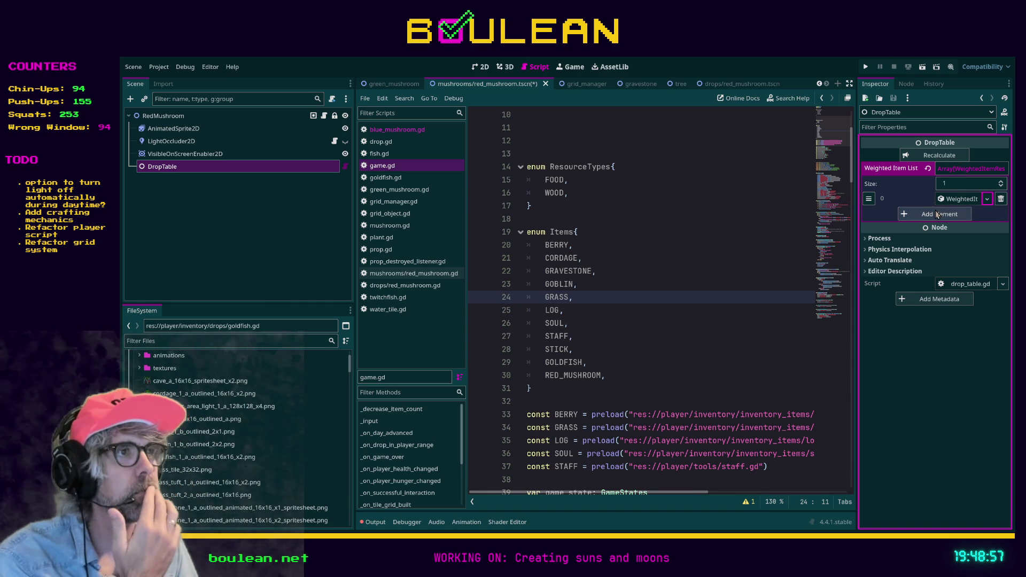
pyautogui.click(956, 199)
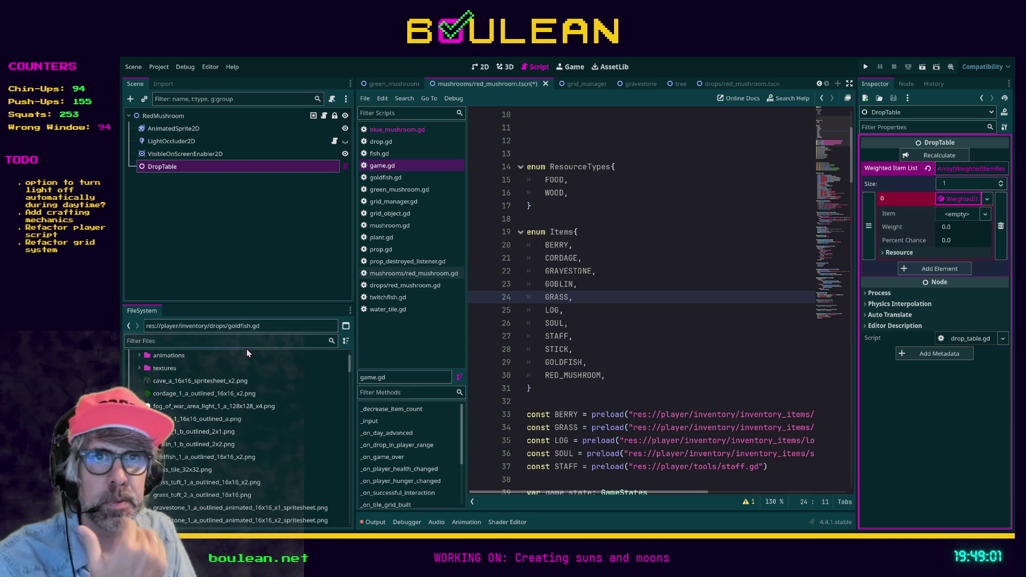
# Filter the FileSystem for red_mush and rename the drops red_mushroom.gd to red_mushroom_drop.gd.
pyautogui.click(233, 340)
pyautogui.write('m')
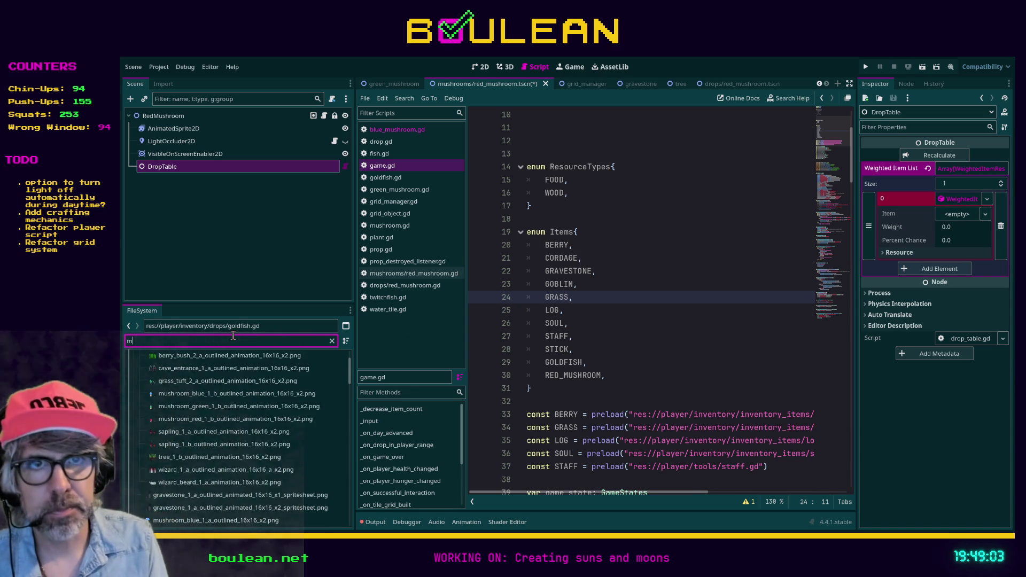
pyautogui.press('BackSpace')
pyautogui.write('red_mush')
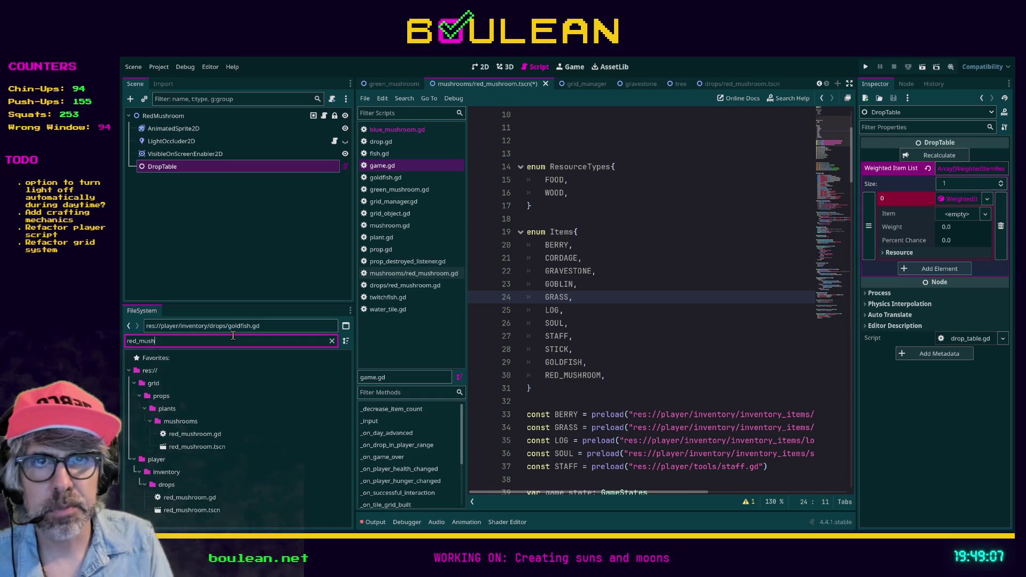
pyautogui.click(195, 448)
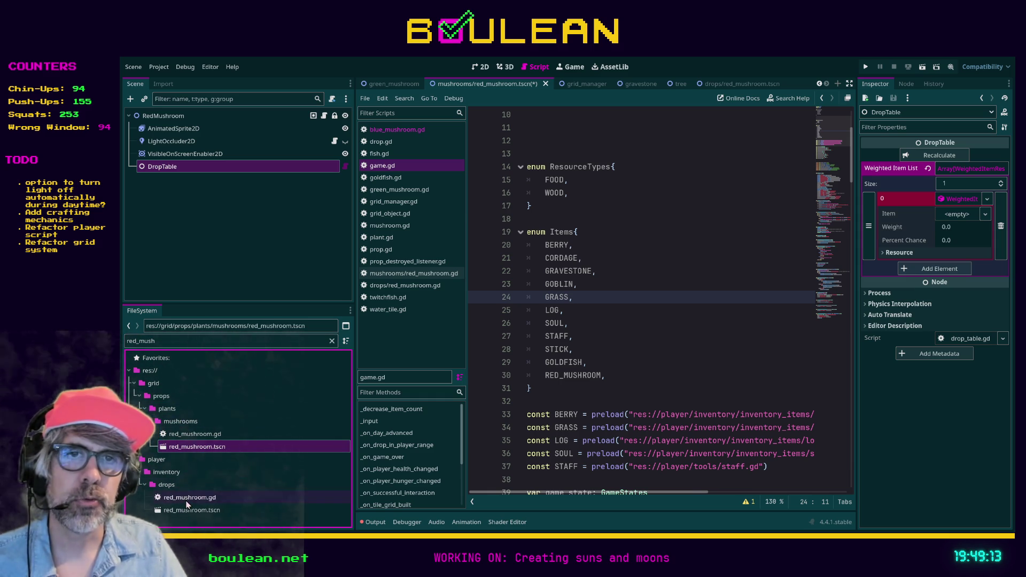
pyautogui.click(207, 498)
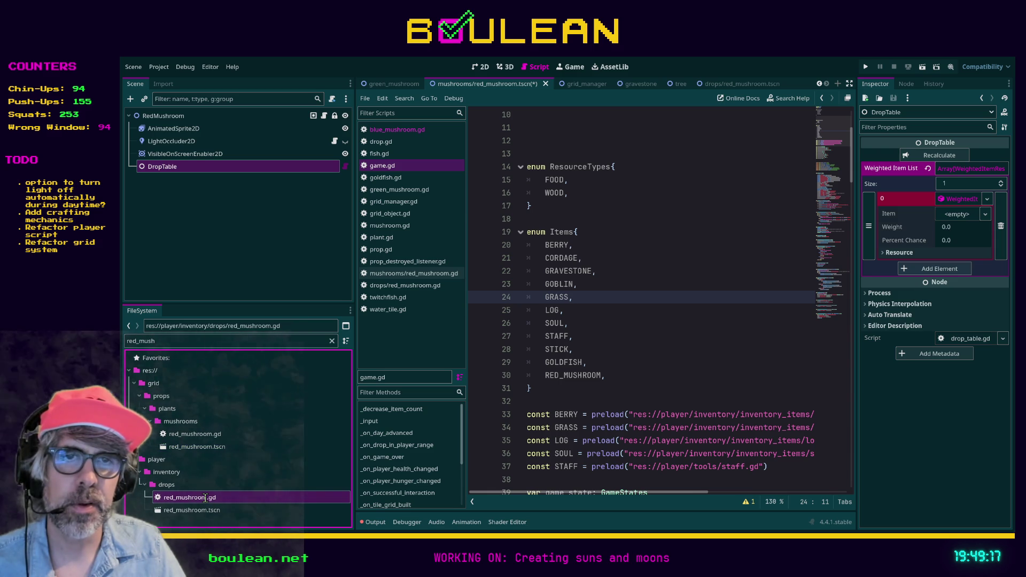
pyautogui.press('F2')
pyautogui.write('red_mushroom_drop')
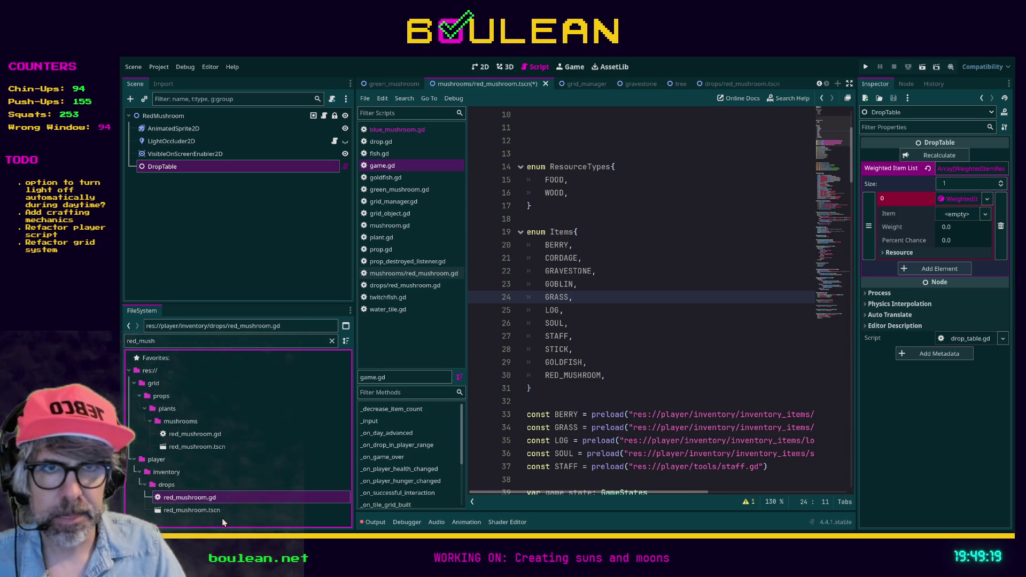
pyautogui.press('Return')
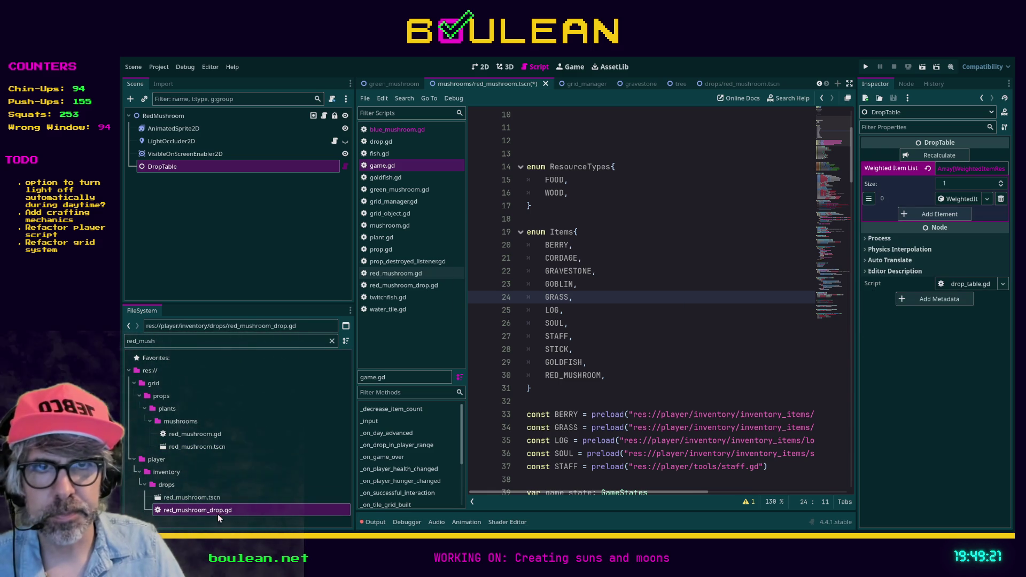
# Rename the drops red_mushroom.tscn to red_mushroom_drop.tscn.
pyautogui.click(206, 497)
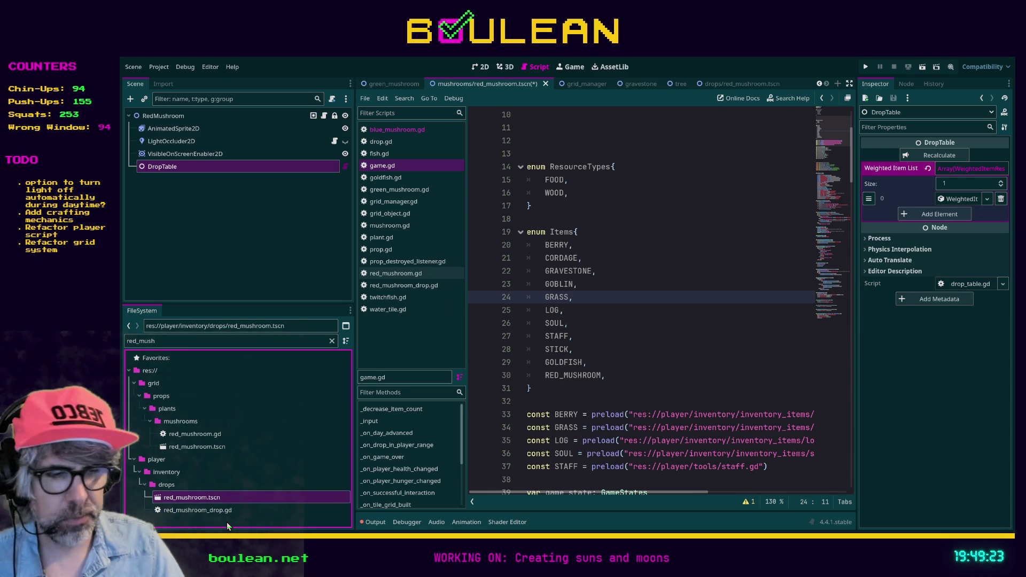
pyautogui.press('F2')
pyautogui.write('red_mushroom_drop')
pyautogui.press('Return')
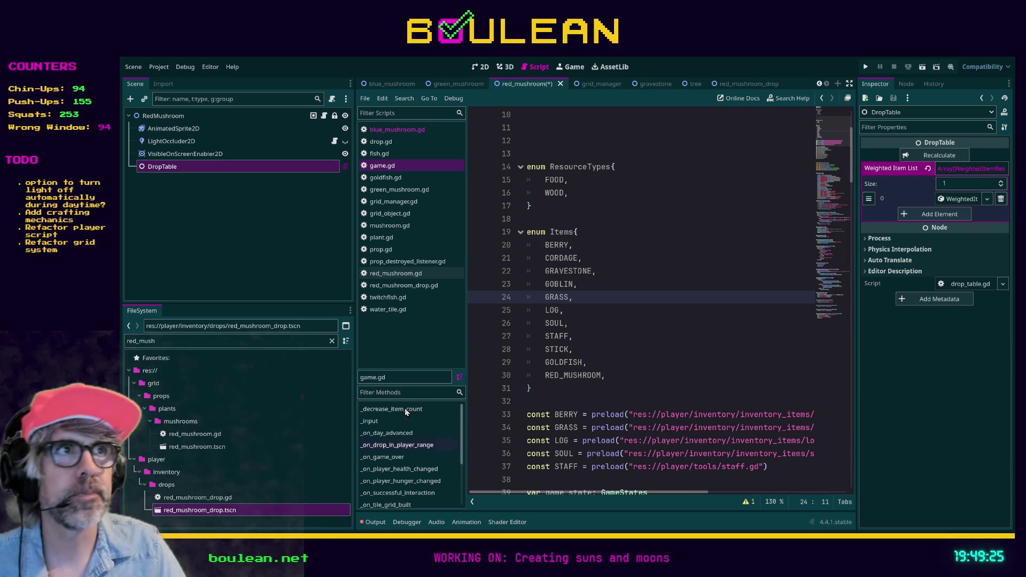
# Rename the red_mushroom_drop scene's root node to RedMushroomDrop.
pyautogui.click(662, 231)
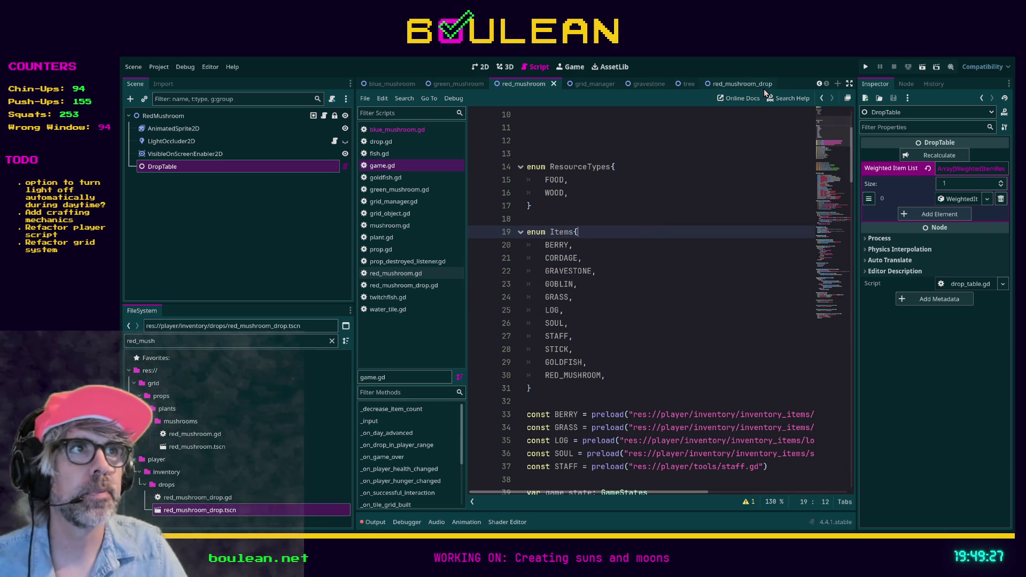
pyautogui.click(749, 84)
pyautogui.click(204, 115)
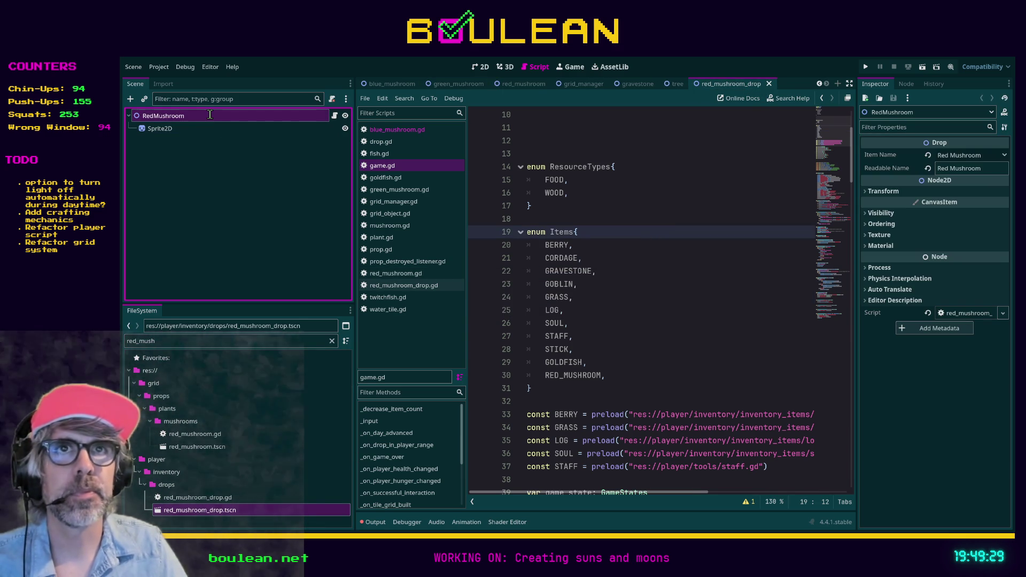
pyautogui.write('Drop')
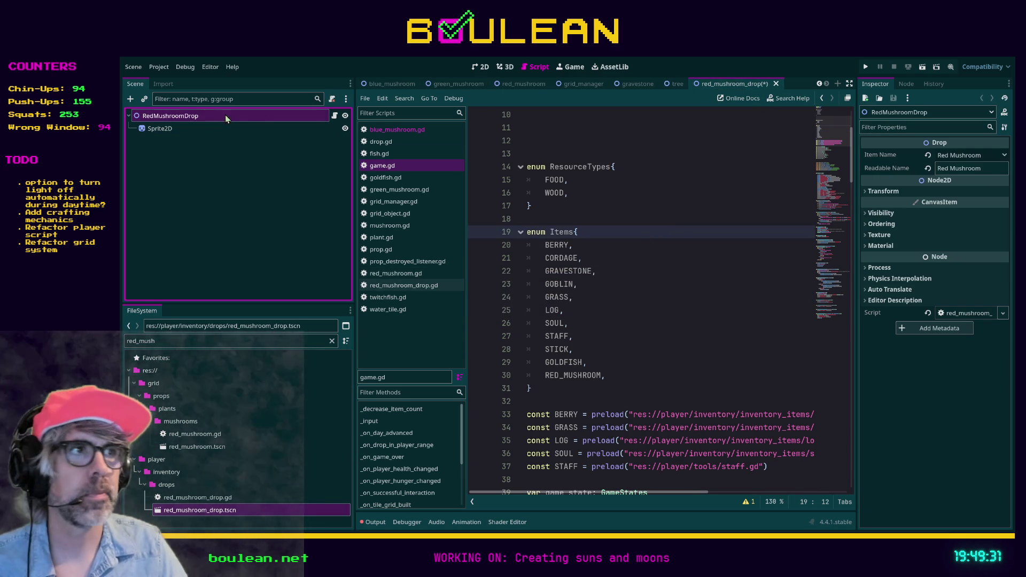
pyautogui.press('Return')
# Close the grid_manager, gravestone and tree scene tabs.
pyautogui.click(524, 84)
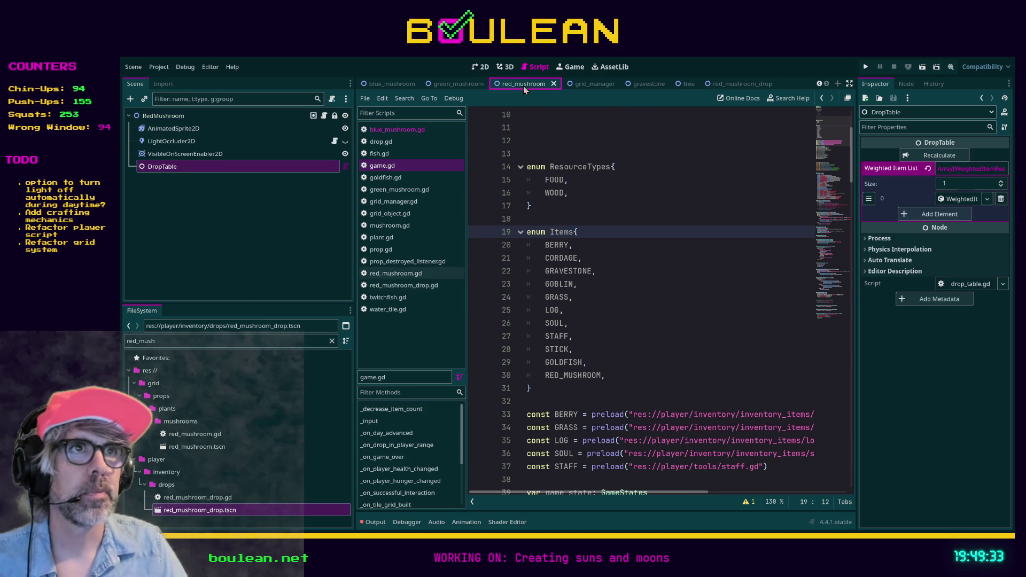
pyautogui.click(588, 84)
pyautogui.click(612, 83)
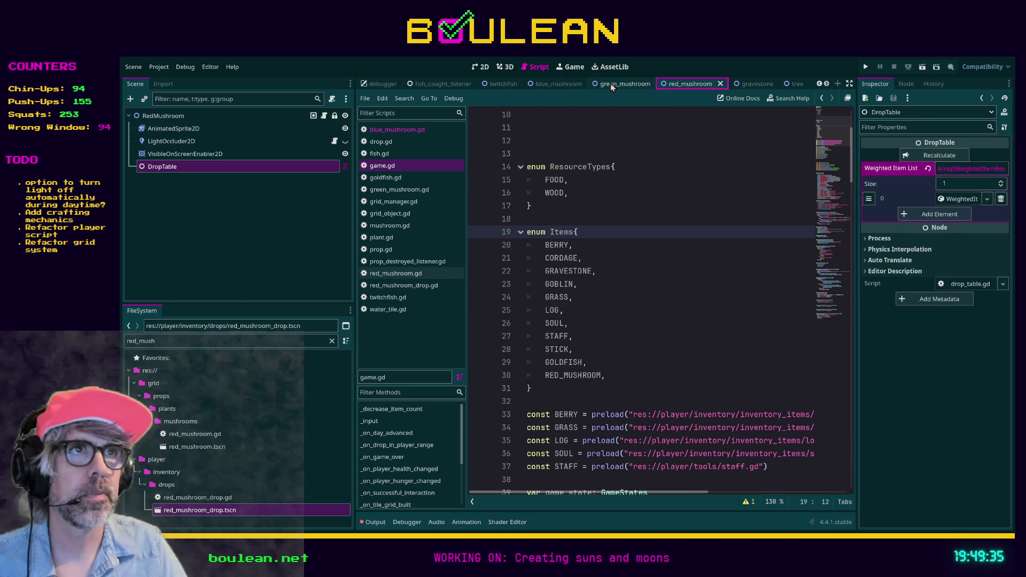
pyautogui.click(752, 84)
pyautogui.click(777, 84)
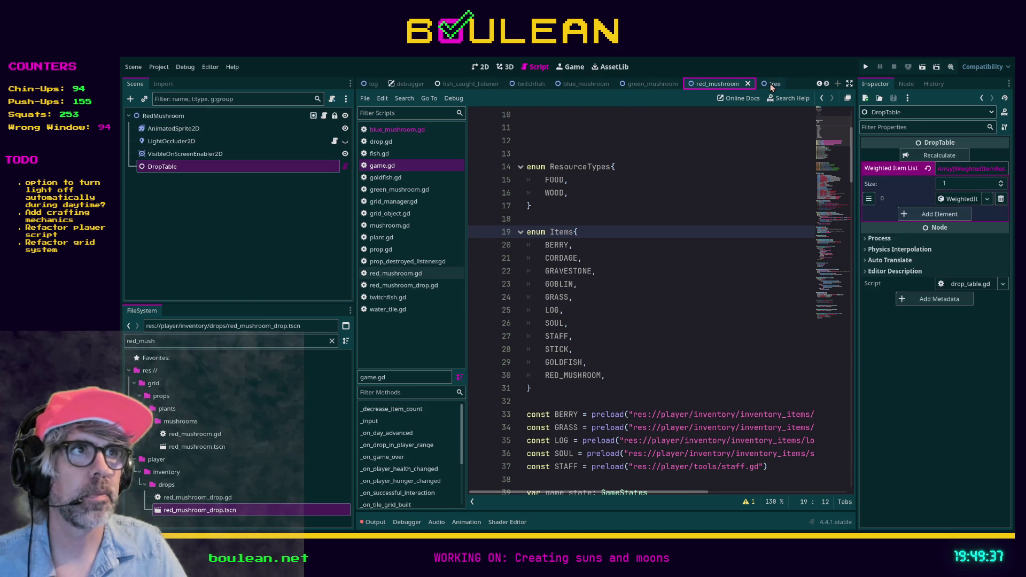
pyautogui.click(769, 84)
pyautogui.click(778, 84)
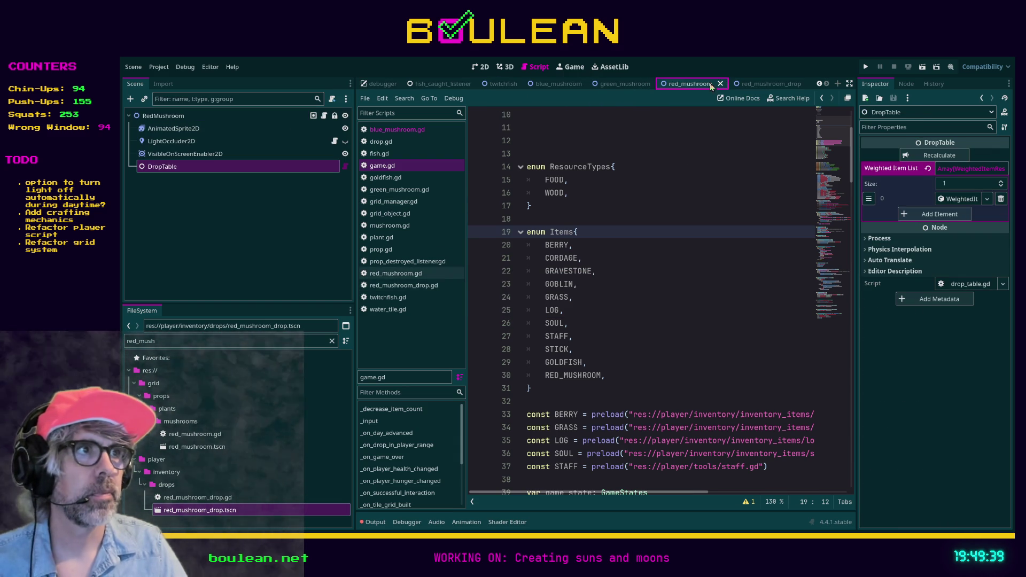
# Assign red_mushroom_drop.tscn to the DropTable entry with weight 1, recalculate, save, and run the game.
pyautogui.click(941, 199)
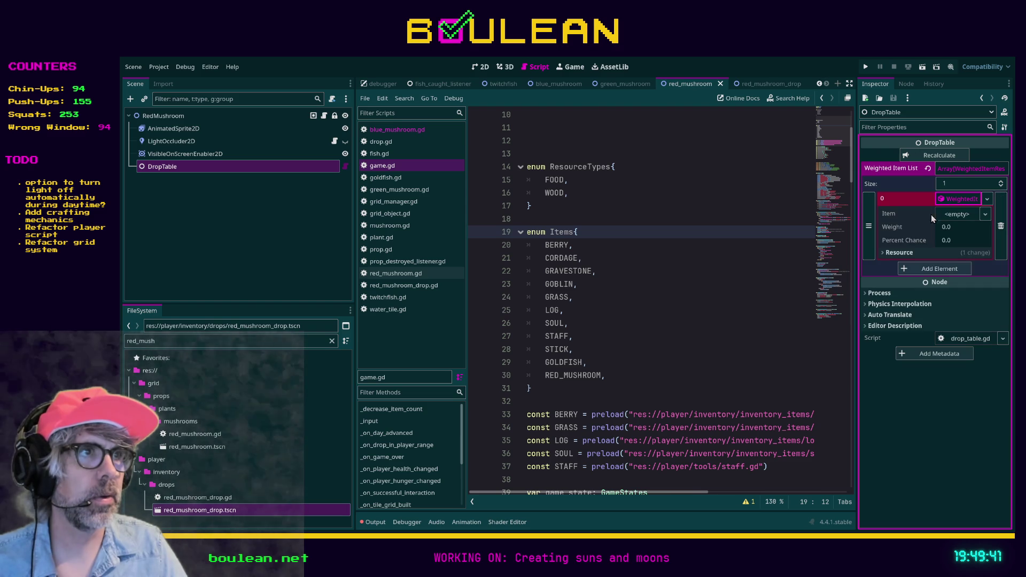
pyautogui.moveTo(200, 510)
pyautogui.mouseDown()
pyautogui.moveTo(956, 257)
pyautogui.moveTo(955, 219)
pyautogui.mouseUp()
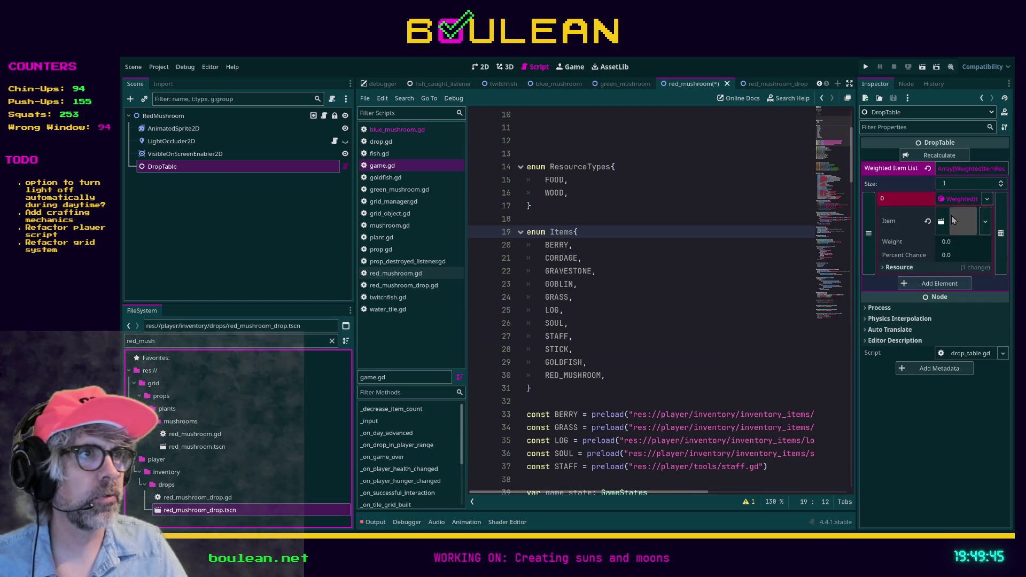
pyautogui.click(951, 243)
pyautogui.write('1')
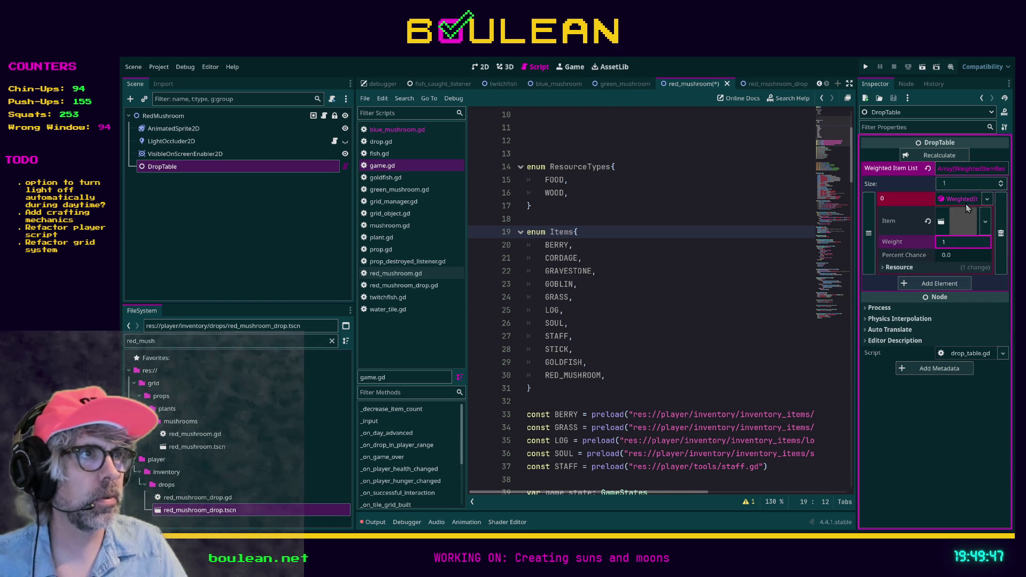
pyautogui.click(930, 156)
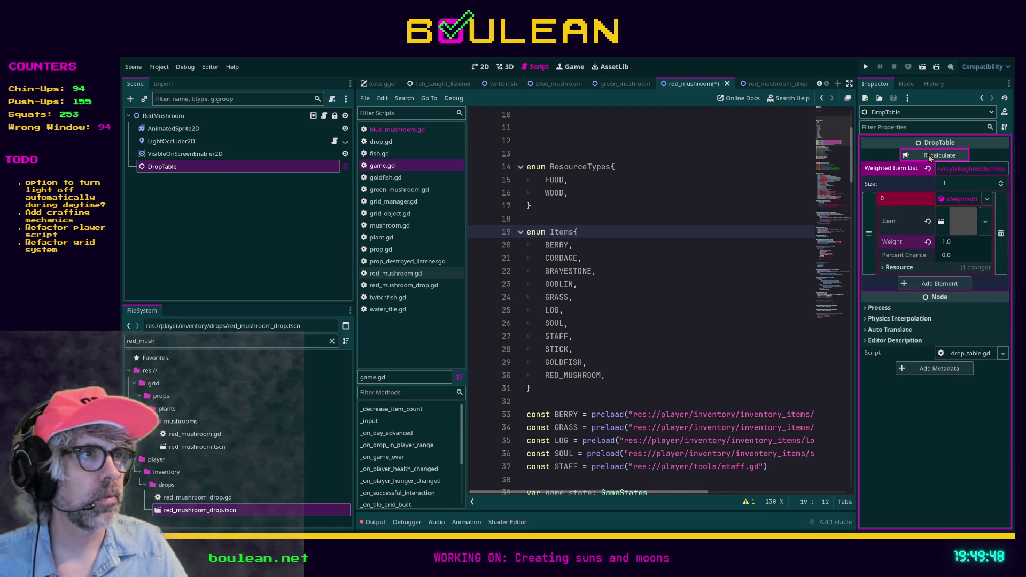
pyautogui.click(695, 293)
pyautogui.hotkey('ctrl', 's')
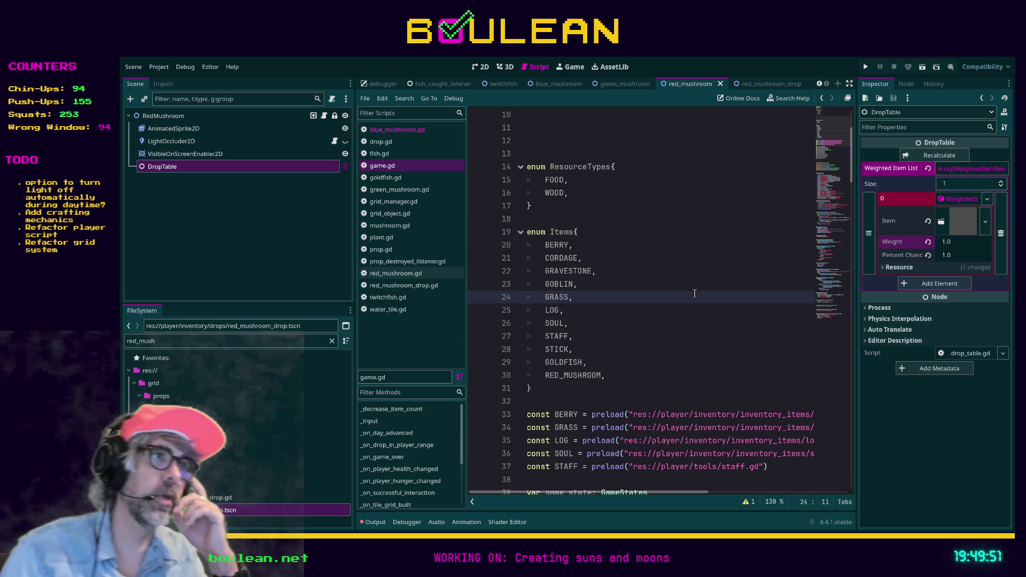
pyautogui.press('F5')
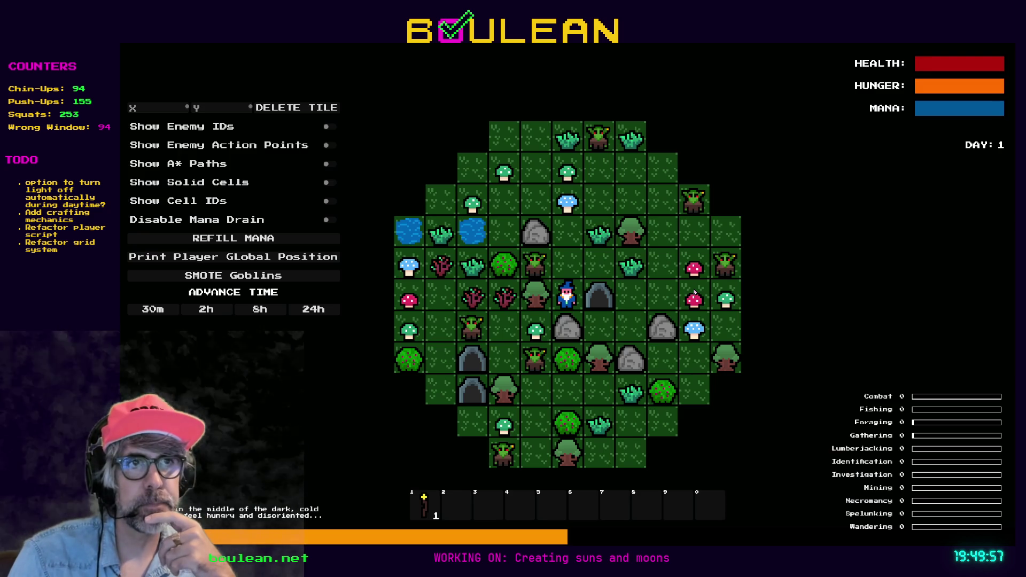
# Clear the goblins, walk the wizard over to chop the red and blue mushrooms, then close the game.
pyautogui.press('Right')
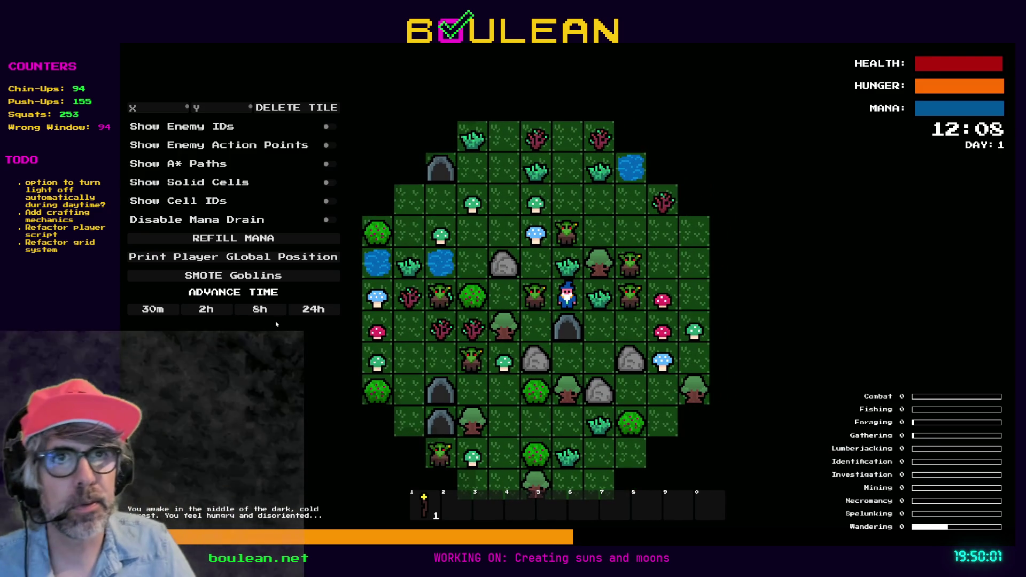
pyautogui.click(250, 276)
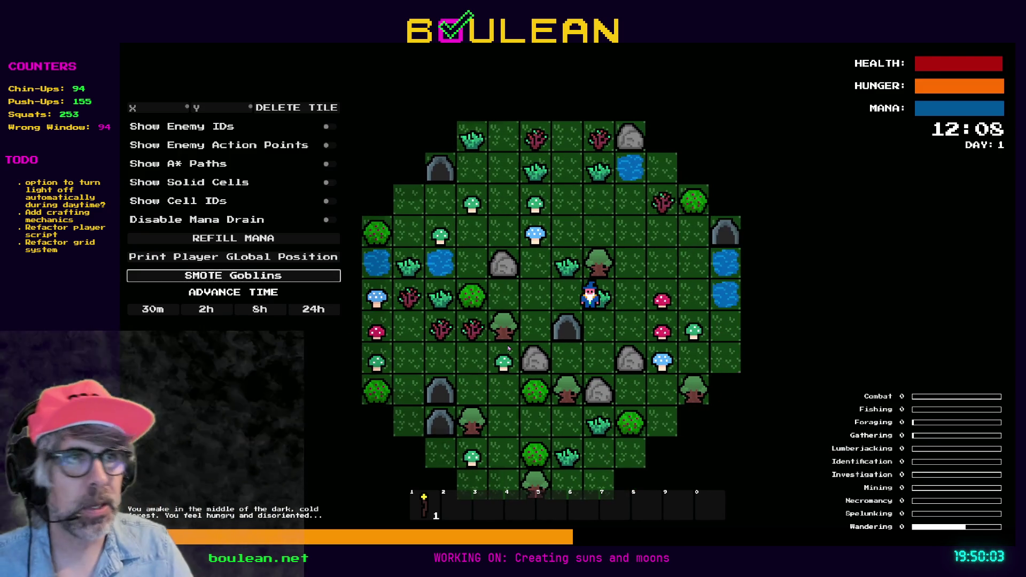
pyautogui.press('Right')
pyautogui.press('Right')
pyautogui.press('Right')
pyautogui.press('Down')
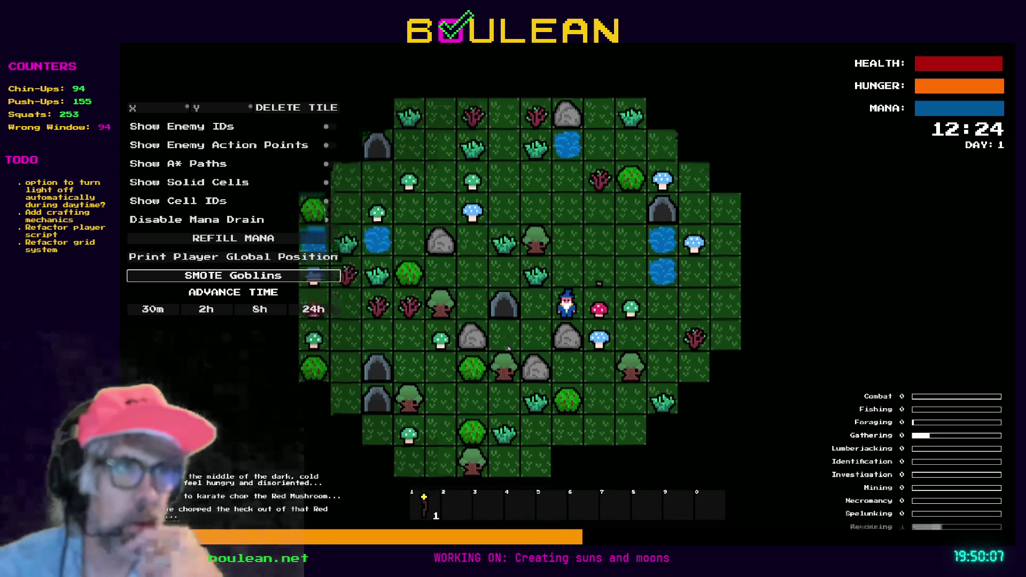
pyautogui.press('Right')
pyautogui.press('Right')
pyautogui.press('Right')
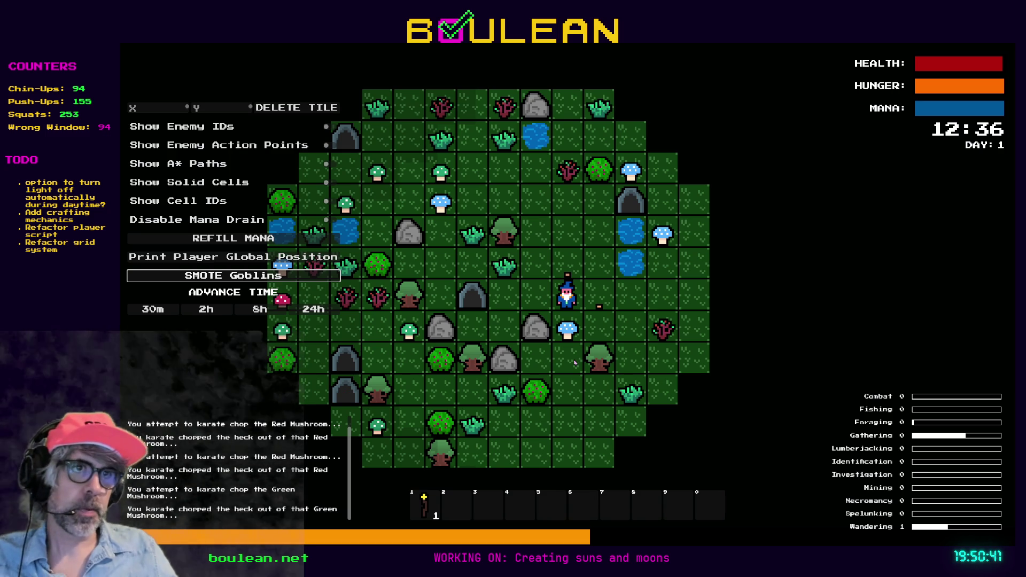
pyautogui.press('Down')
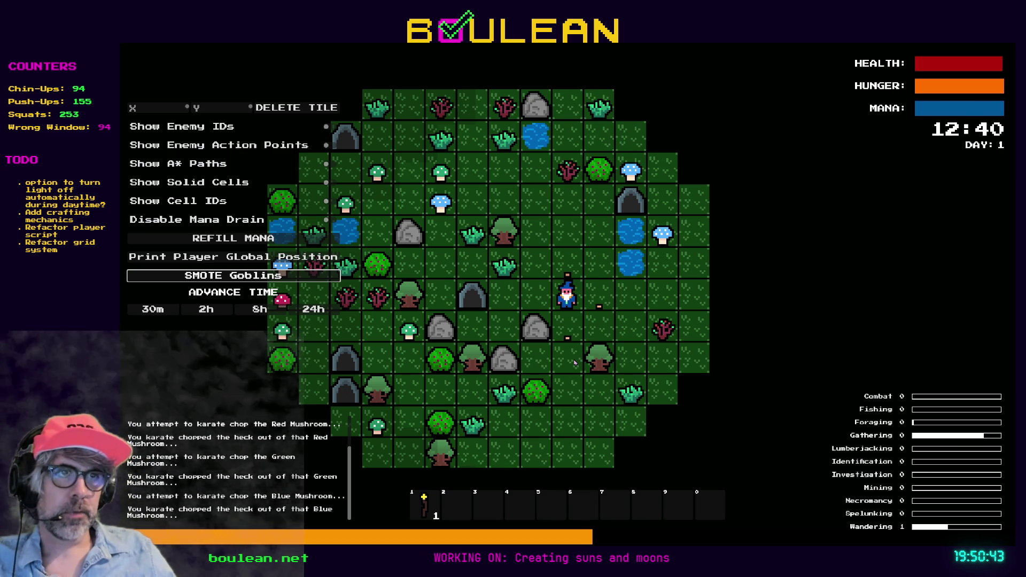
pyautogui.press('Escape')
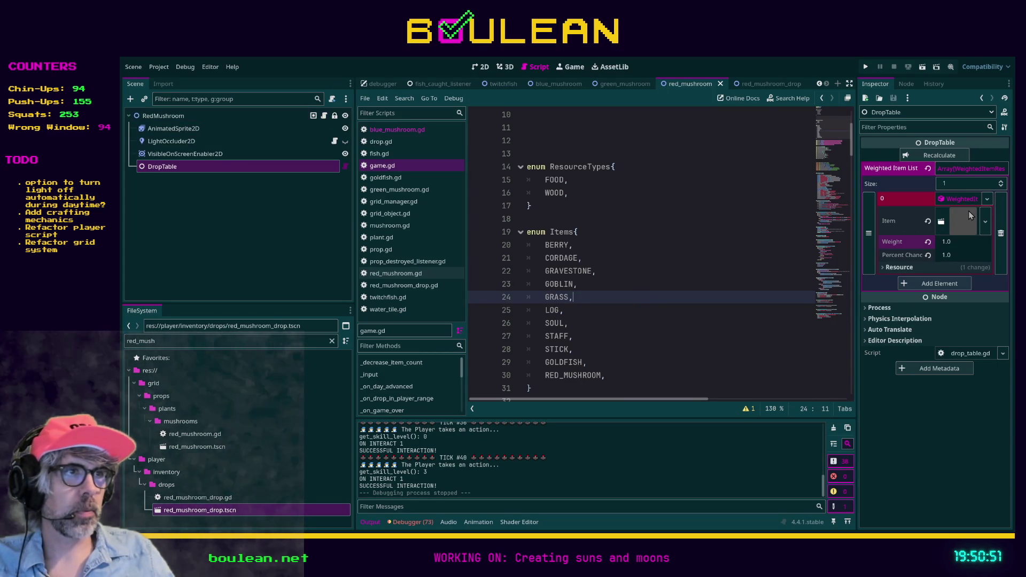
# Select the RedMushroom root node to show its properties, with Drop Table still empty.
pyautogui.click(163, 115)
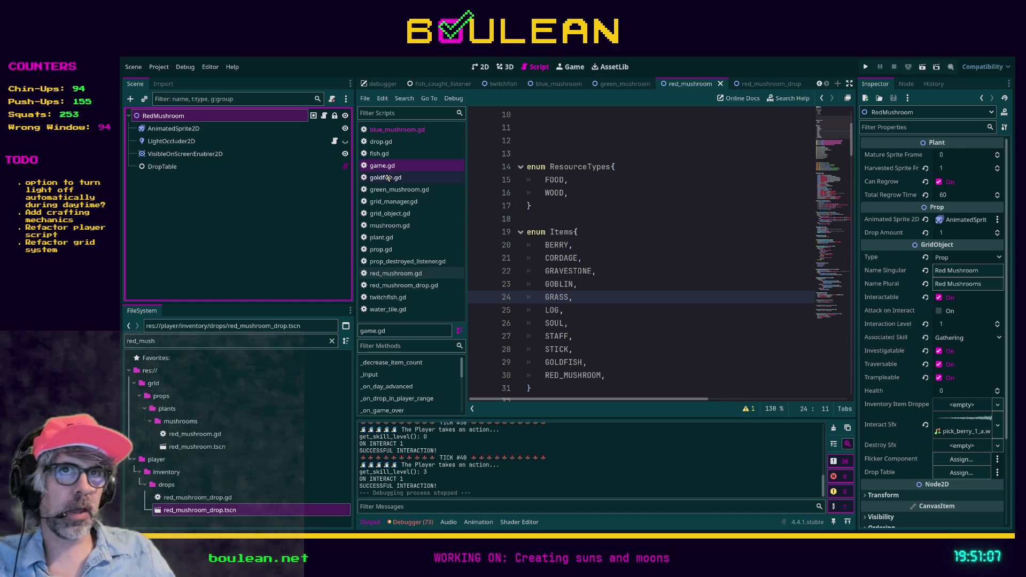
# Open red_mushroom.gd and follow its parents Mushroom, Plant and Prop up to grid_object.gd.
pyautogui.click(324, 117)
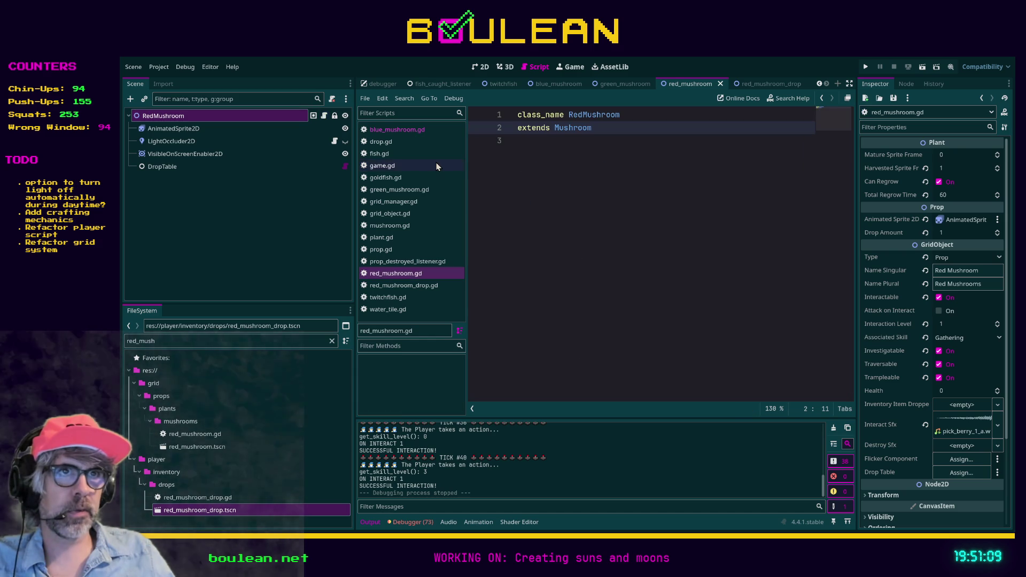
pyautogui.click(241, 128)
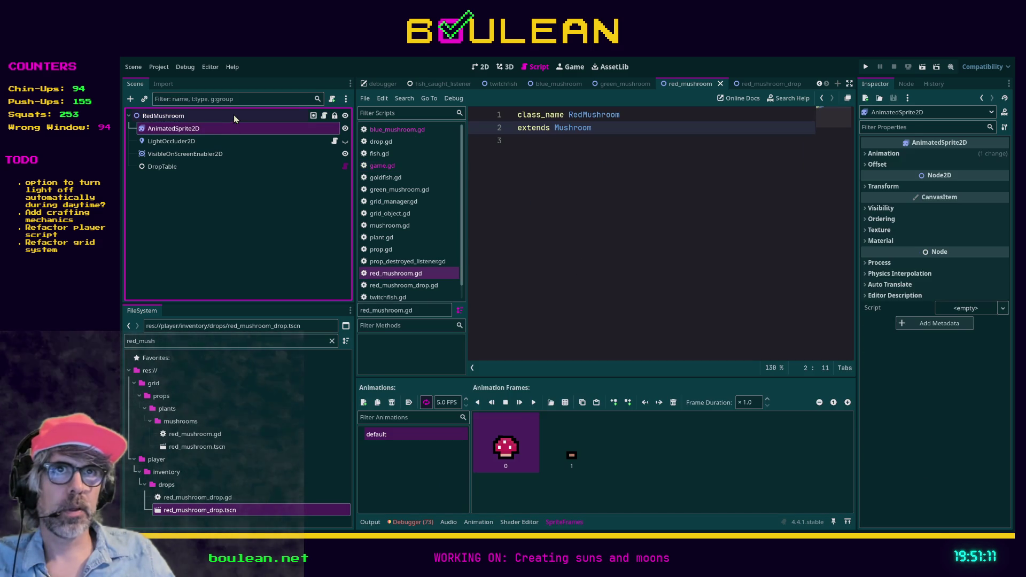
pyautogui.click(246, 117)
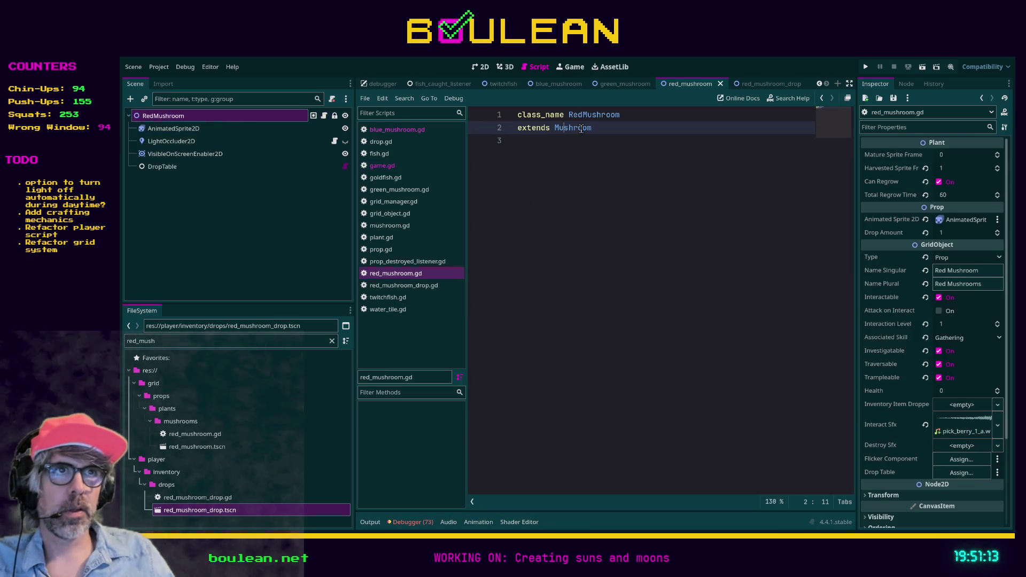
pyautogui.keyDown('ctrl'); pyautogui.click(570, 128); pyautogui.keyUp('ctrl')
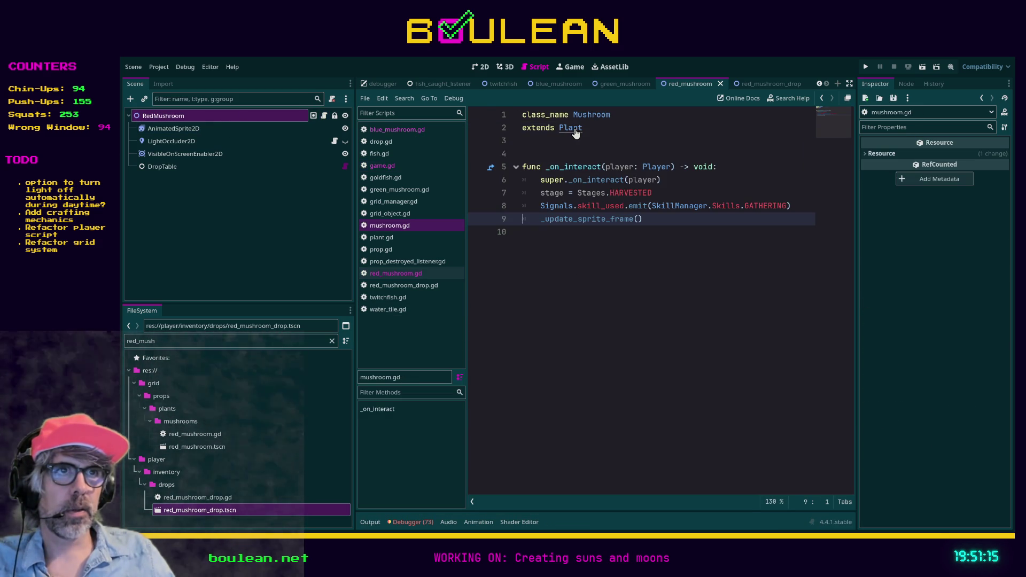
pyautogui.keyDown('ctrl'); pyautogui.click(575, 132); pyautogui.keyUp('ctrl')
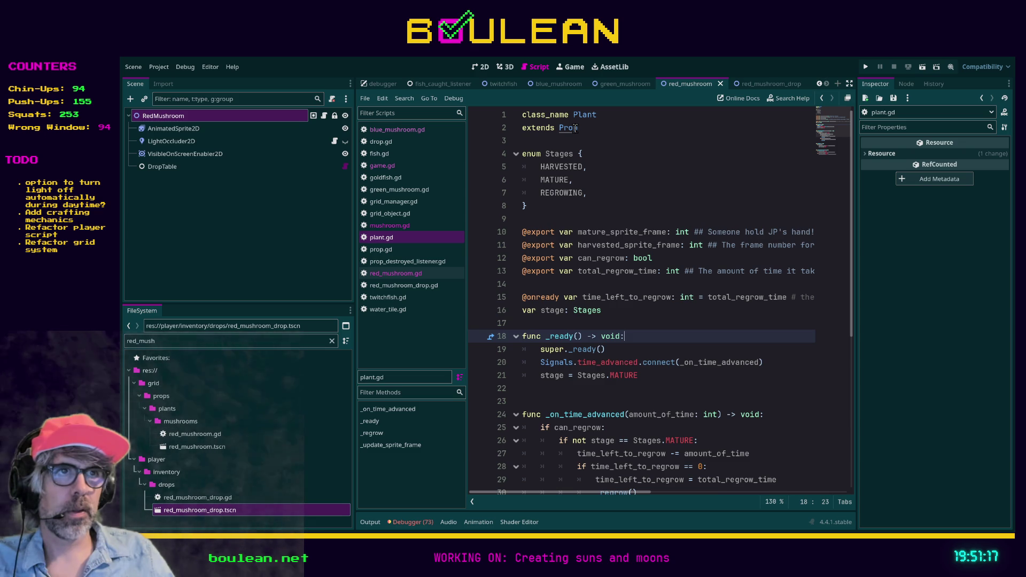
pyautogui.keyDown('ctrl'); pyautogui.click(569, 130); pyautogui.keyUp('ctrl')
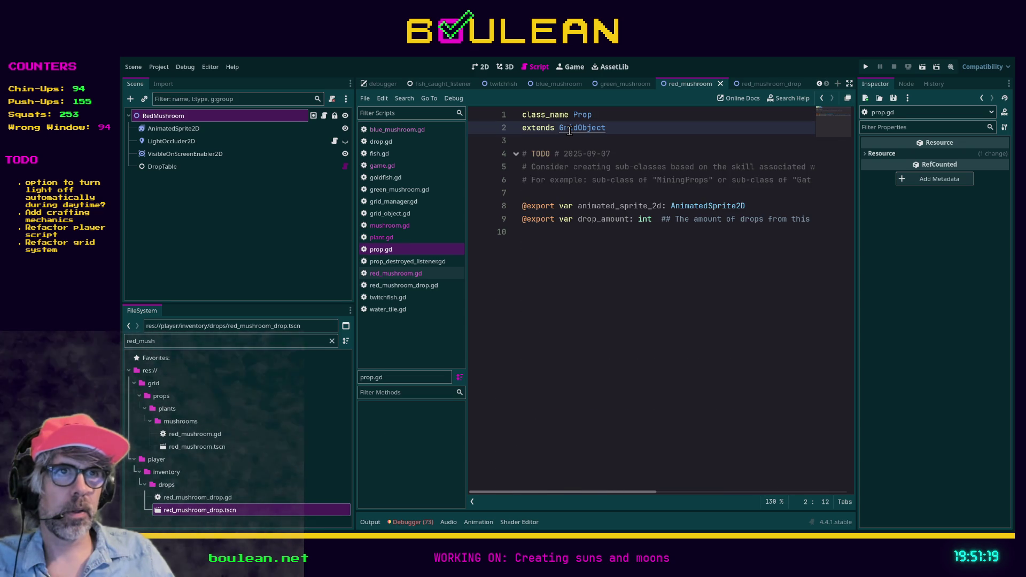
pyautogui.keyDown('ctrl'); pyautogui.click(574, 128); pyautogui.keyUp('ctrl')
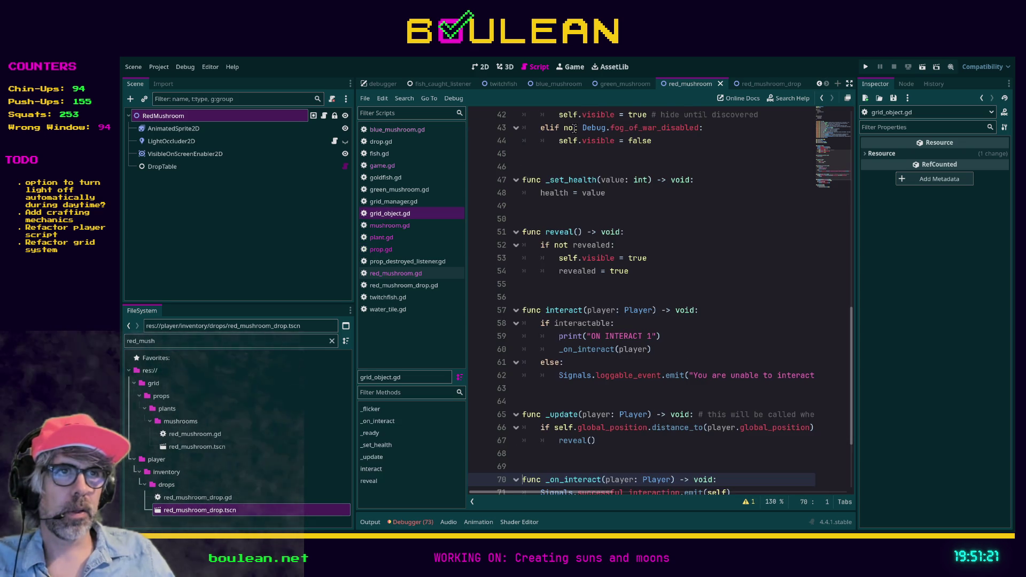
# Move grid_object.gd's drop_table export above flicker_component.
pyautogui.scroll(9, 615, 214)
pyautogui.scroll(2, 660, 275)
pyautogui.click(609, 389)
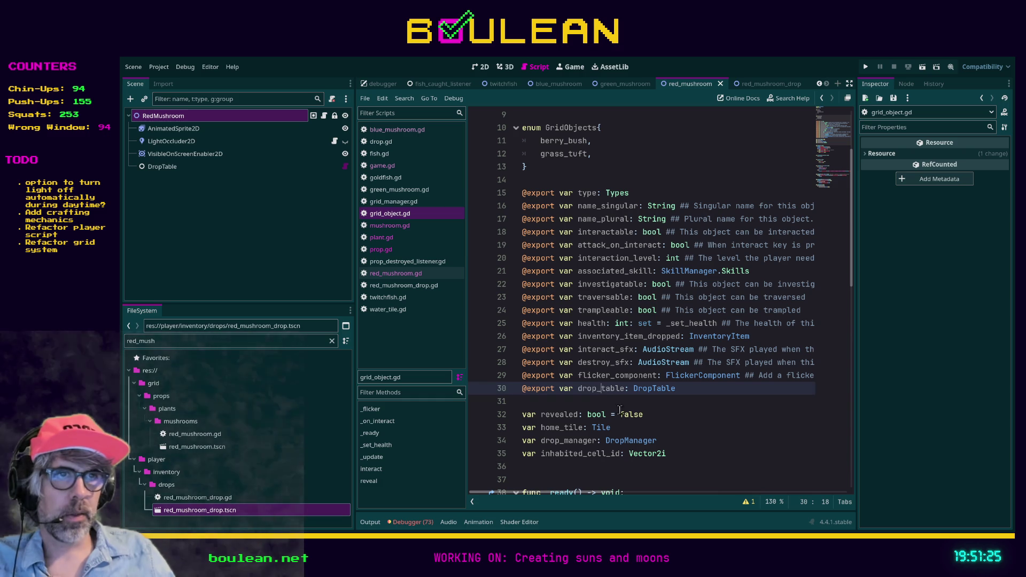
pyautogui.hotkey('alt', 'Up')
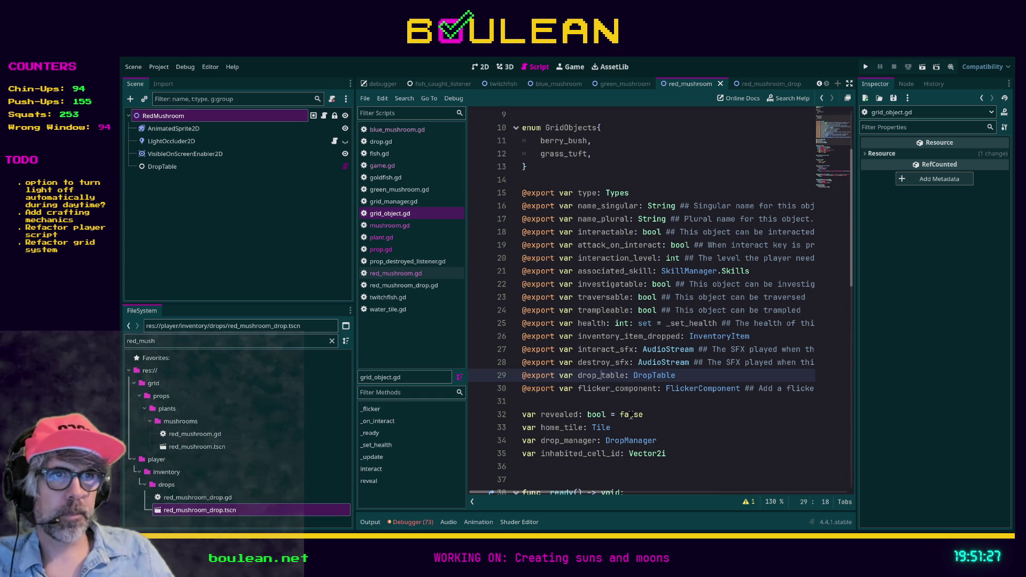
# Place the drop_table export directly below type in grid_object.gd and save the script.
pyautogui.hotkey('alt', 'Up')
pyautogui.hotkey('alt', 'Up')
pyautogui.hotkey('alt', 'Up')
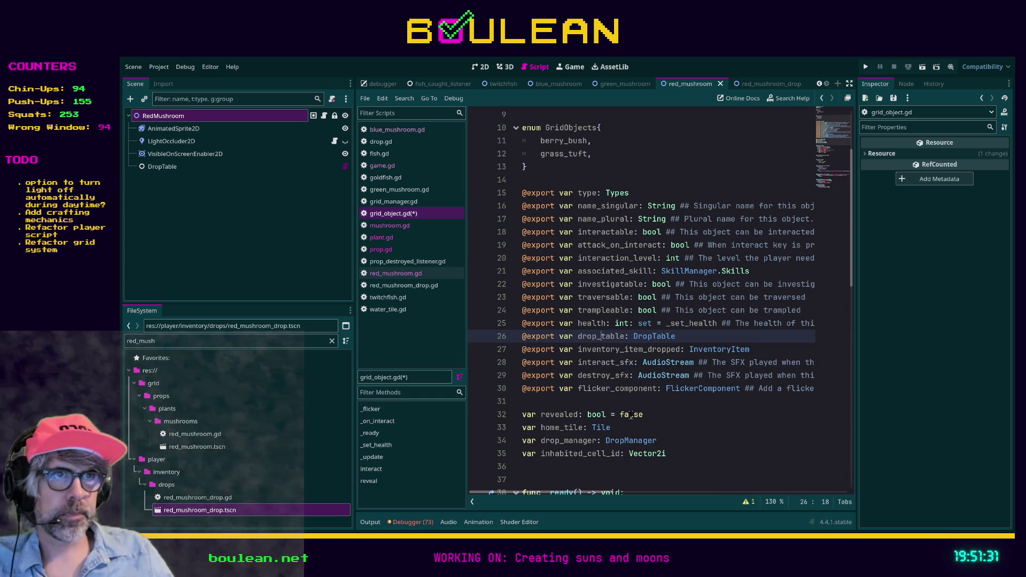
pyautogui.hotkey('alt', 'Up')
pyautogui.hotkey('alt', 'Up')
pyautogui.hotkey('alt', 'Up')
pyautogui.hotkey('alt', 'Up')
pyautogui.hotkey('alt', 'Up')
pyautogui.hotkey('alt', 'Up')
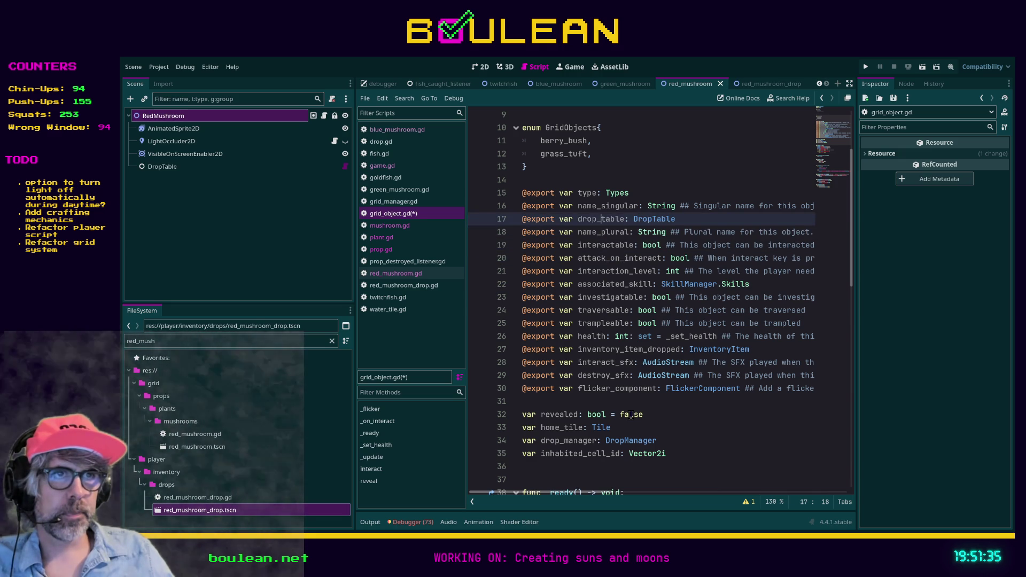
pyautogui.hotkey('alt', 'Up')
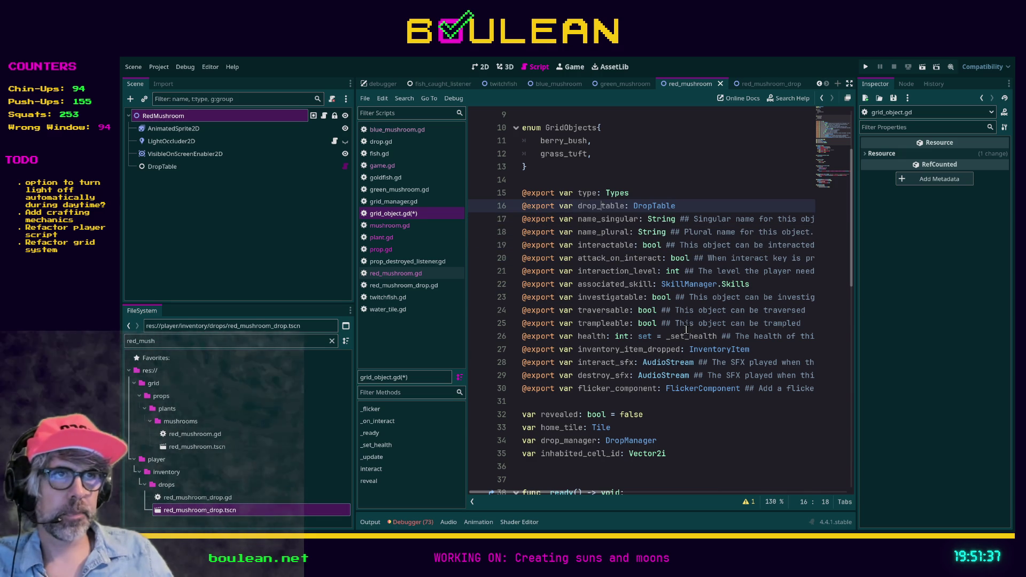
pyautogui.hotkey('ctrl', 's')
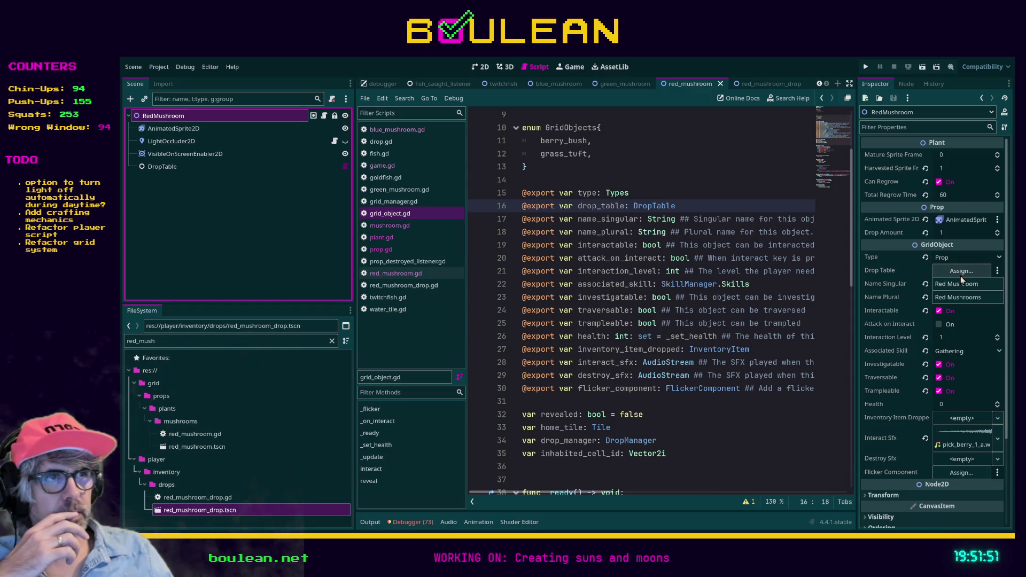
# Assign the DropTable child node to RedMushroom's Drop Table property.
pyautogui.click(956, 259)
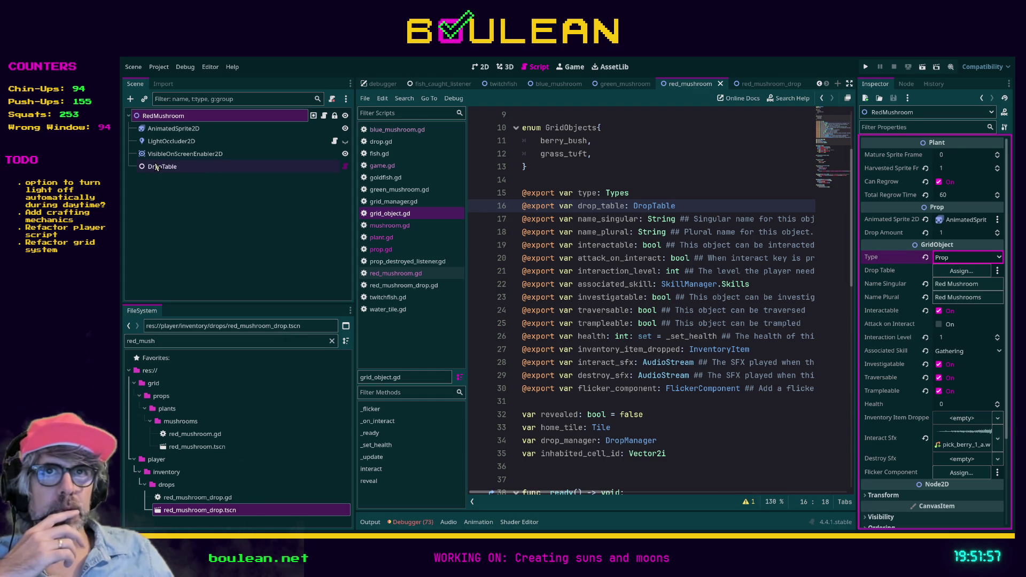
pyautogui.click(155, 167)
pyautogui.click(162, 116)
pyautogui.moveTo(162, 167); pyautogui.dragTo(958, 271)
# Save the red mushroom scene and run the game.
pyautogui.click(805, 299)
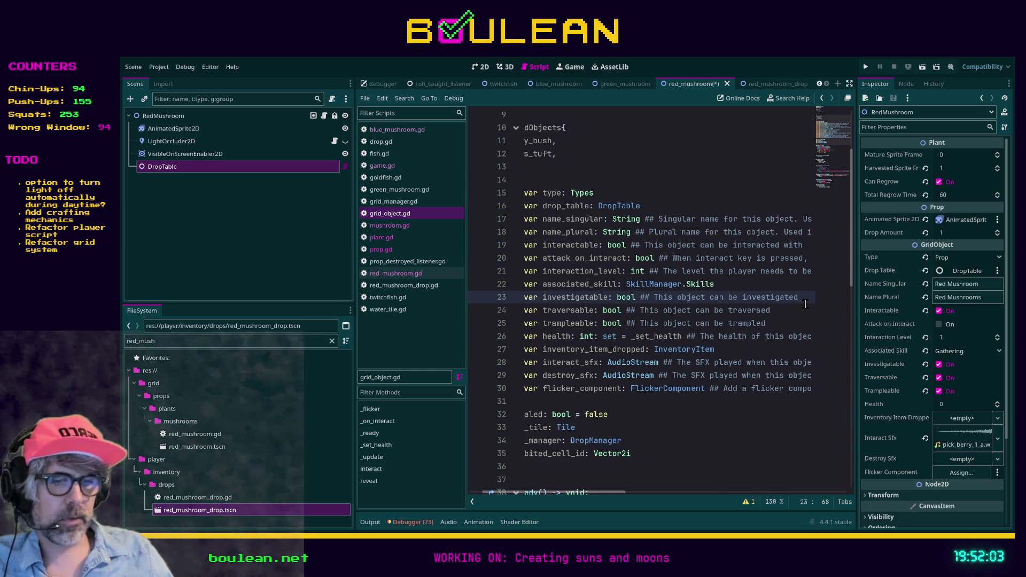
pyautogui.hotkey('ctrl', 's')
pyautogui.press('F5')
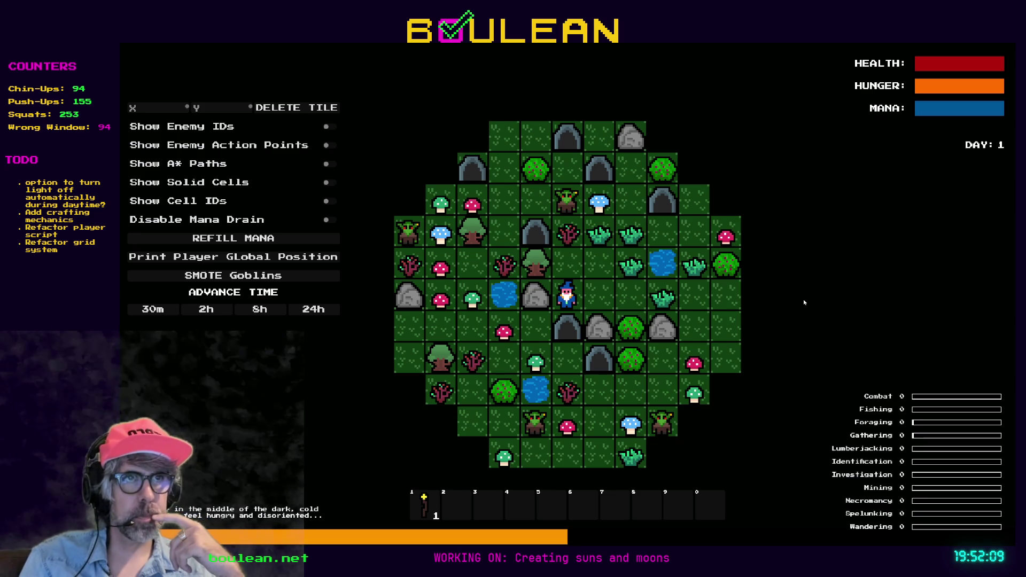
# Remove all goblins and walk the wizard right, chopping two red mushrooms.
pyautogui.press('Right')
pyautogui.press('Right')
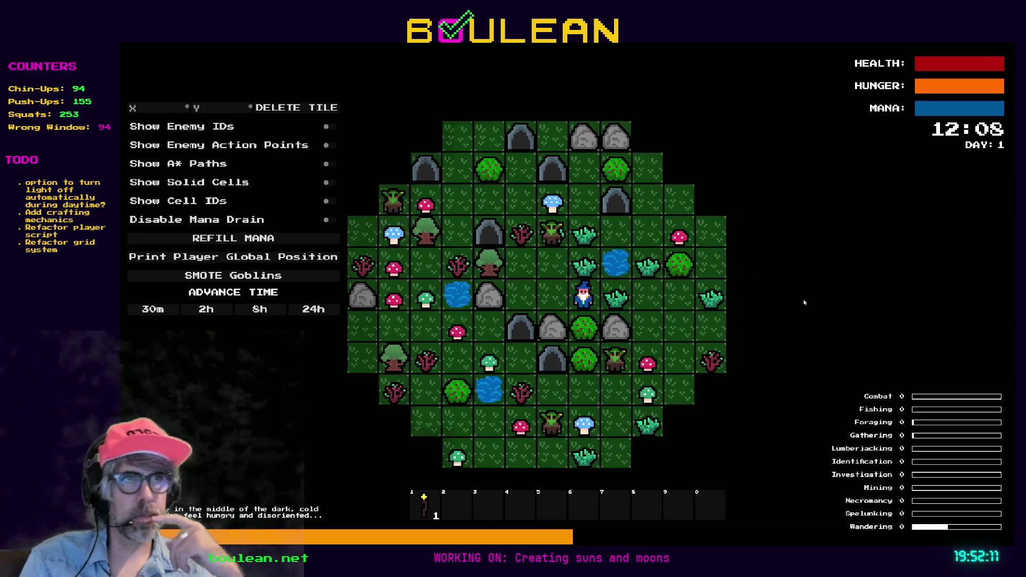
pyautogui.click(251, 275)
pyautogui.press('Right')
pyautogui.press('Right')
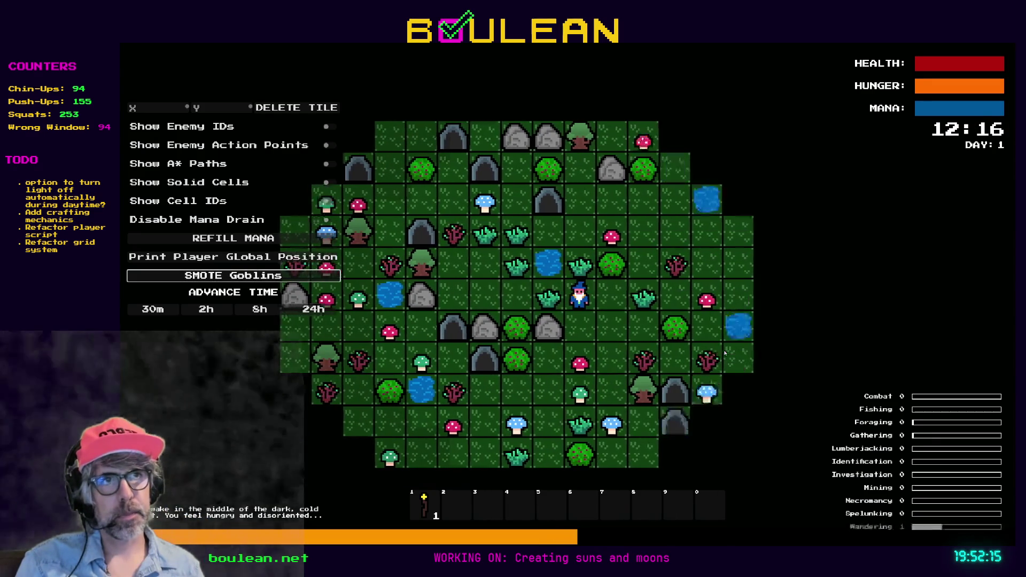
pyautogui.press('Down')
pyautogui.press('Down')
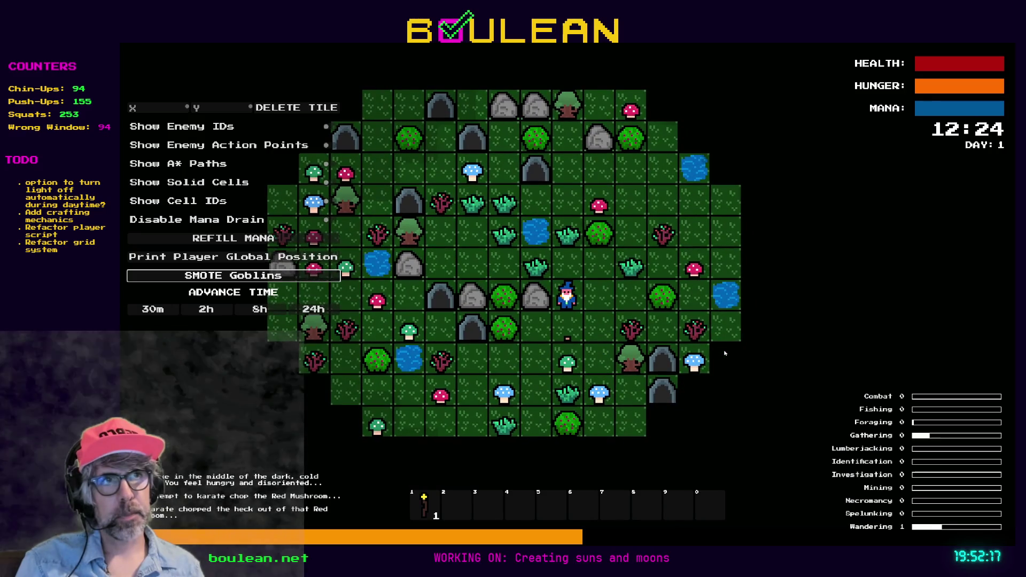
pyautogui.press('Up')
pyautogui.press('Right')
pyautogui.press('Right')
pyautogui.press('Right')
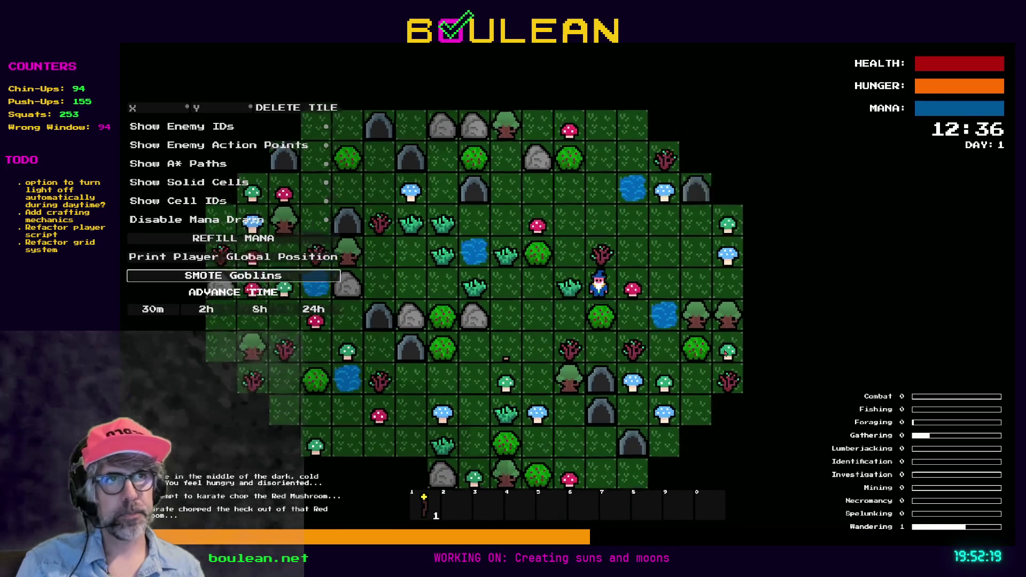
pyautogui.press('Right')
# Chop the sapling above for a stick, roam the map, then stop the game.
pyautogui.press('Up')
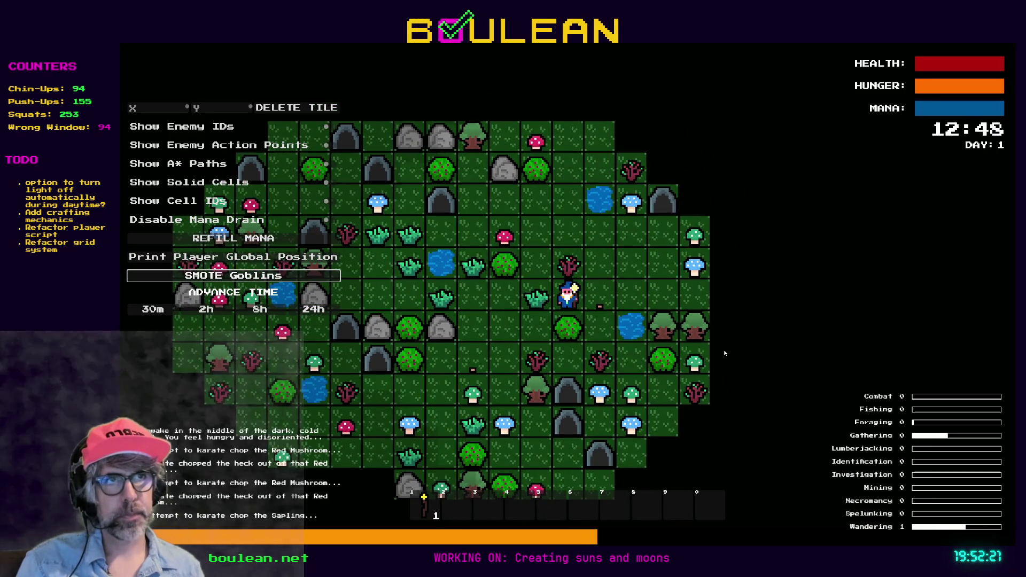
pyautogui.press('Up')
pyautogui.press('Left')
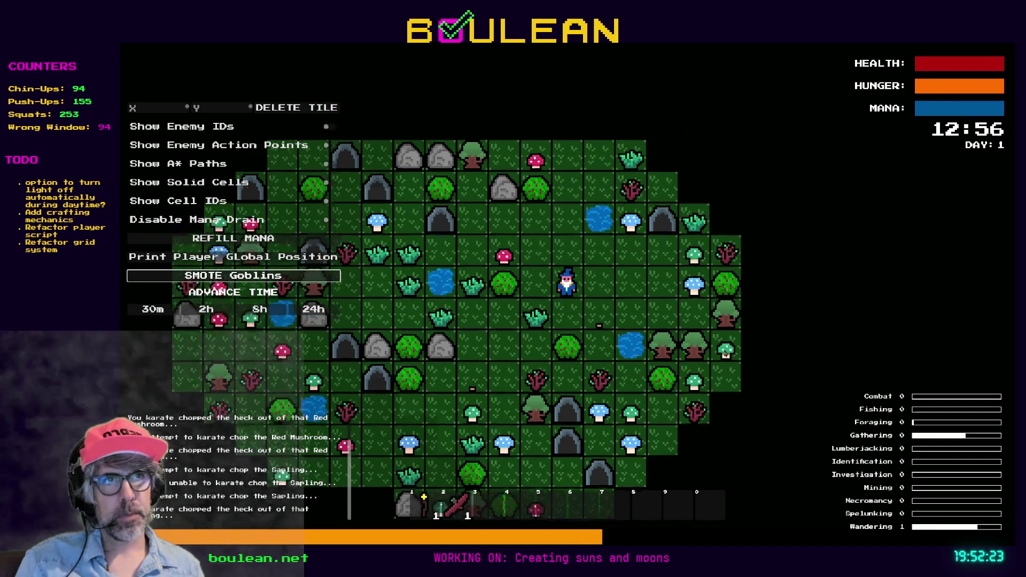
pyautogui.press('Up')
pyautogui.press('Up')
pyautogui.press('Up')
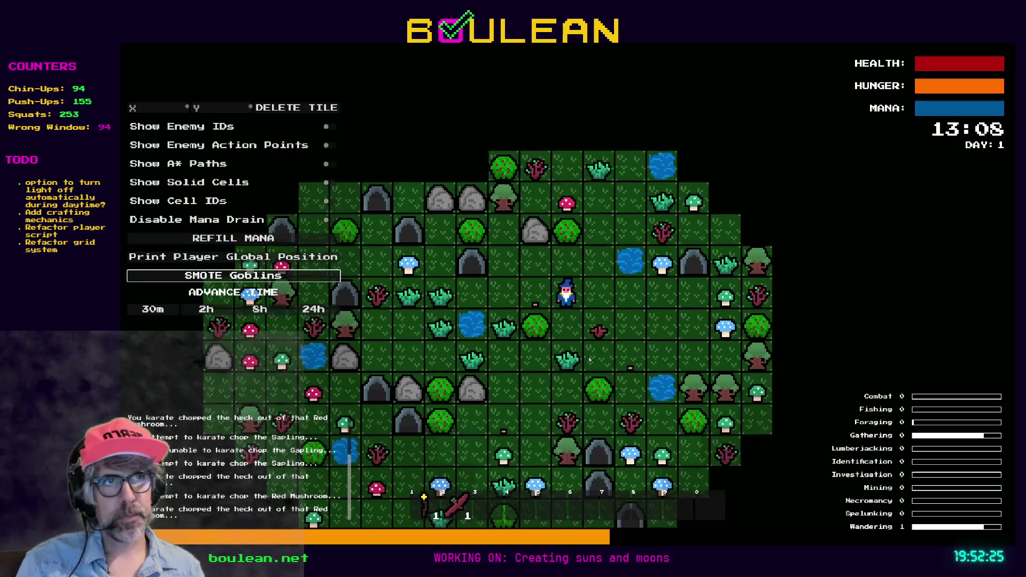
pyautogui.press('Up')
pyautogui.press('Right')
pyautogui.press('Up')
pyautogui.press('Up')
pyautogui.press('Up')
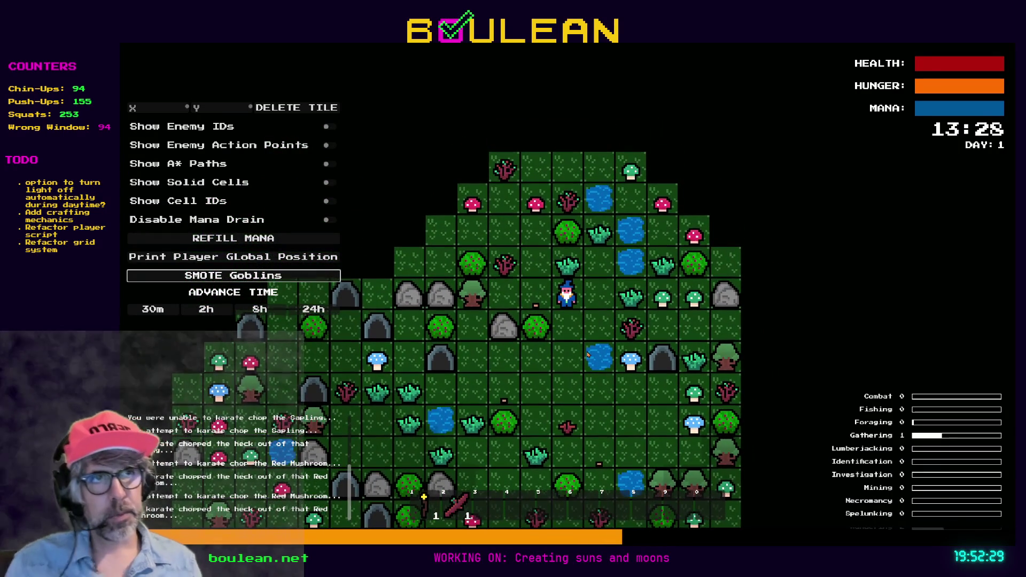
pyautogui.press('F8')
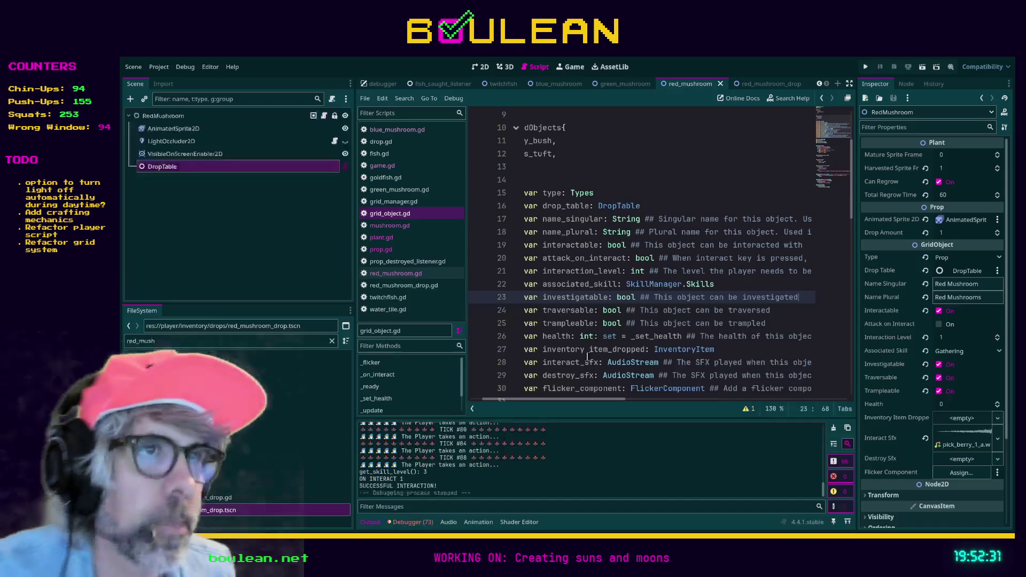
# View red_mushroom.gd, then filter files for 'berry' and open berry_bush.gd.
pyautogui.click(328, 114)
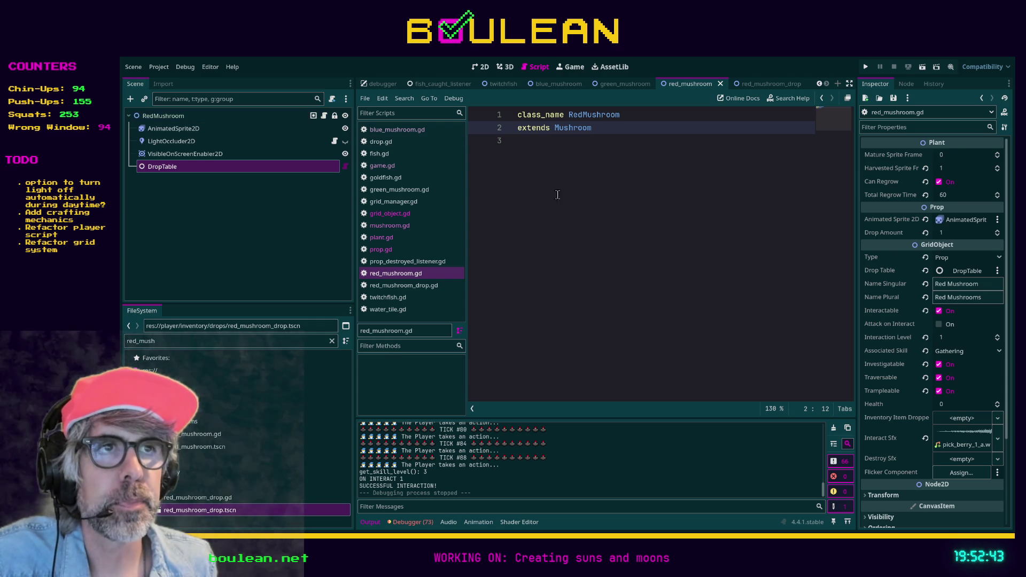
pyautogui.click(561, 197)
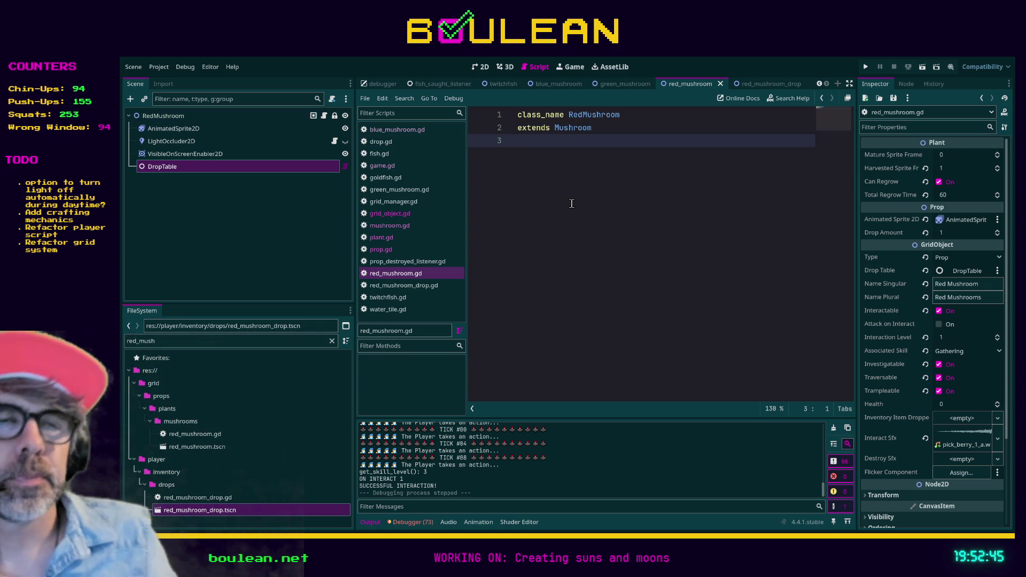
pyautogui.click(284, 345)
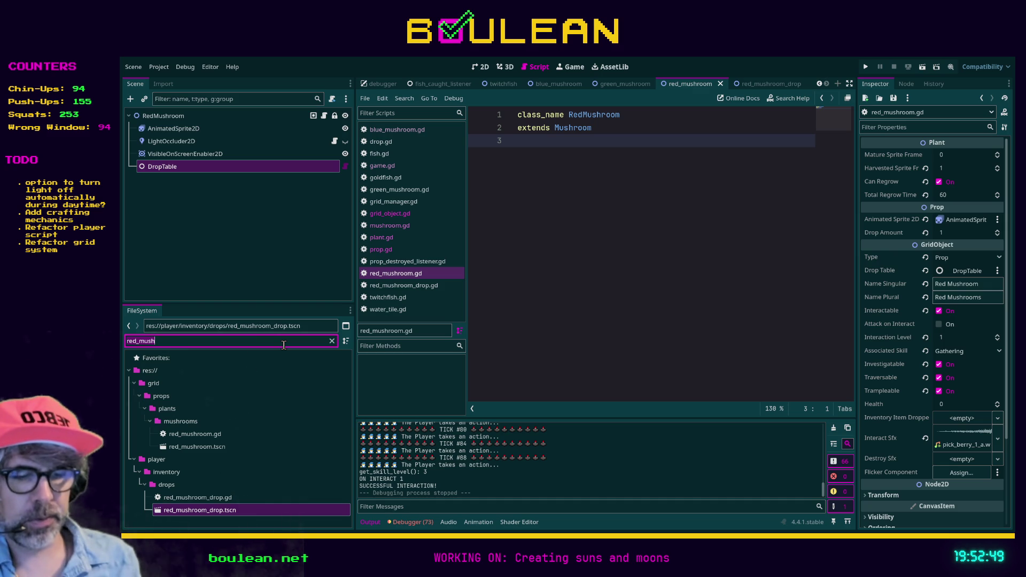
pyautogui.hotkey('ctrl', 'a')
pyautogui.write('berry')
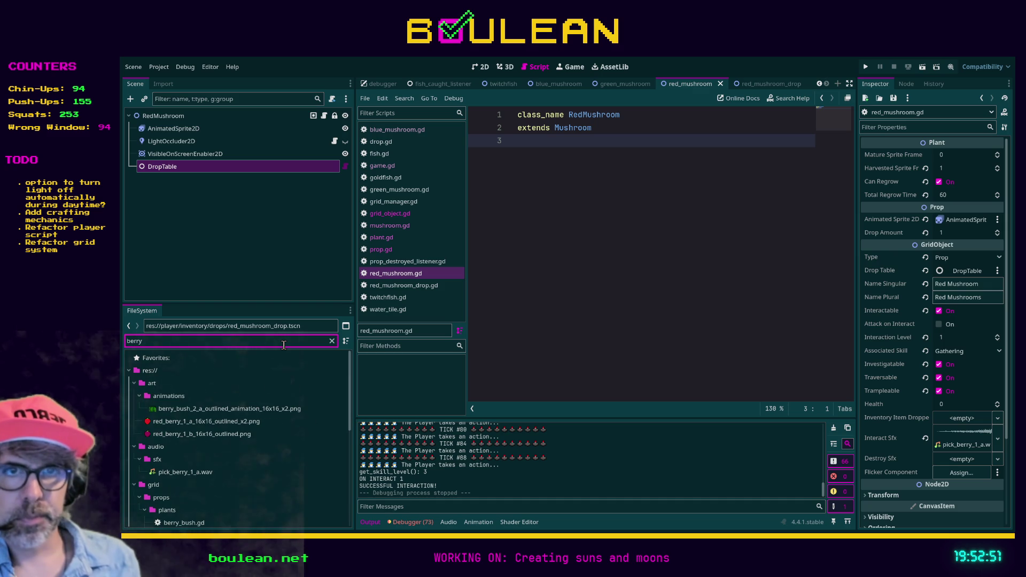
pyautogui.scroll(-1, 254, 462)
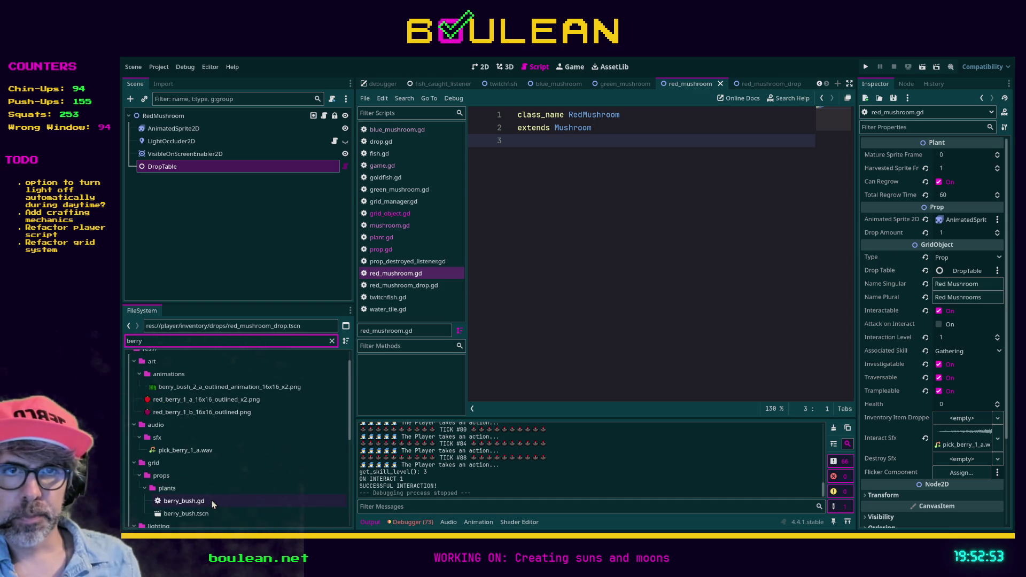
pyautogui.doubleClick(184, 501)
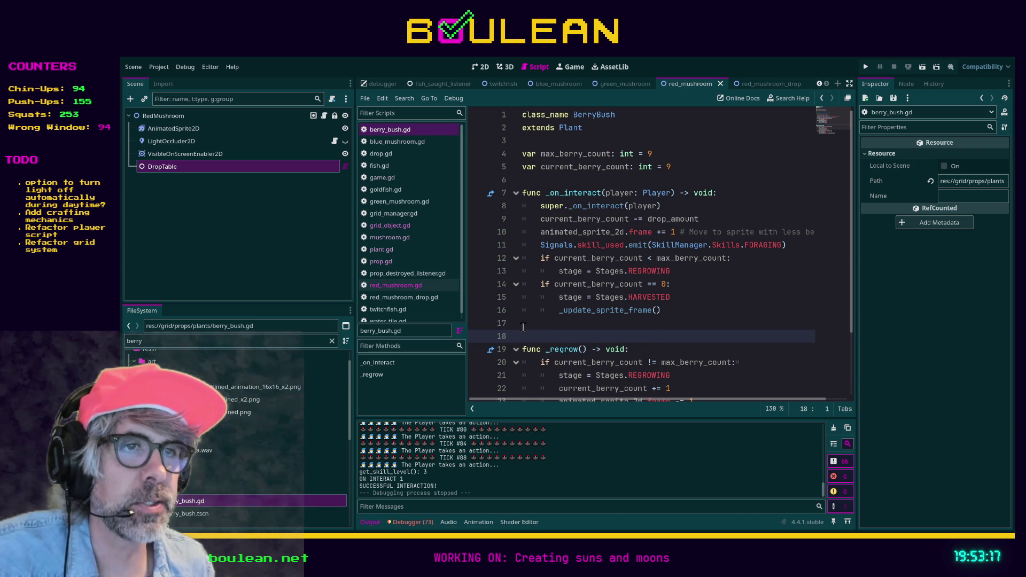
# Follow berry_bush.gd's super._on_interact call to its definition at line 70 of grid_object.gd.
pyautogui.click(572, 326)
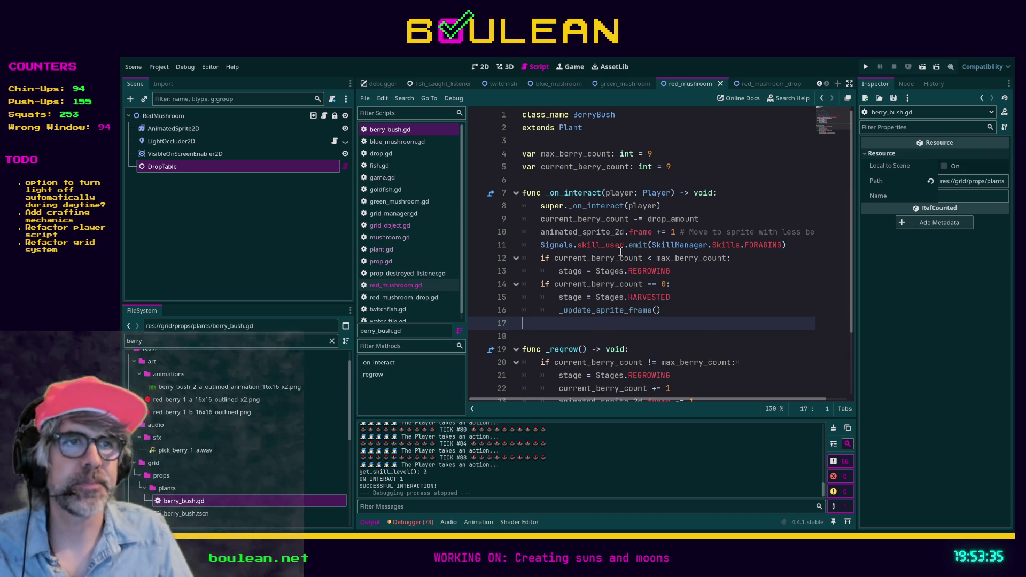
pyautogui.scroll(-1, 620, 255)
pyautogui.scroll(1, 620, 264)
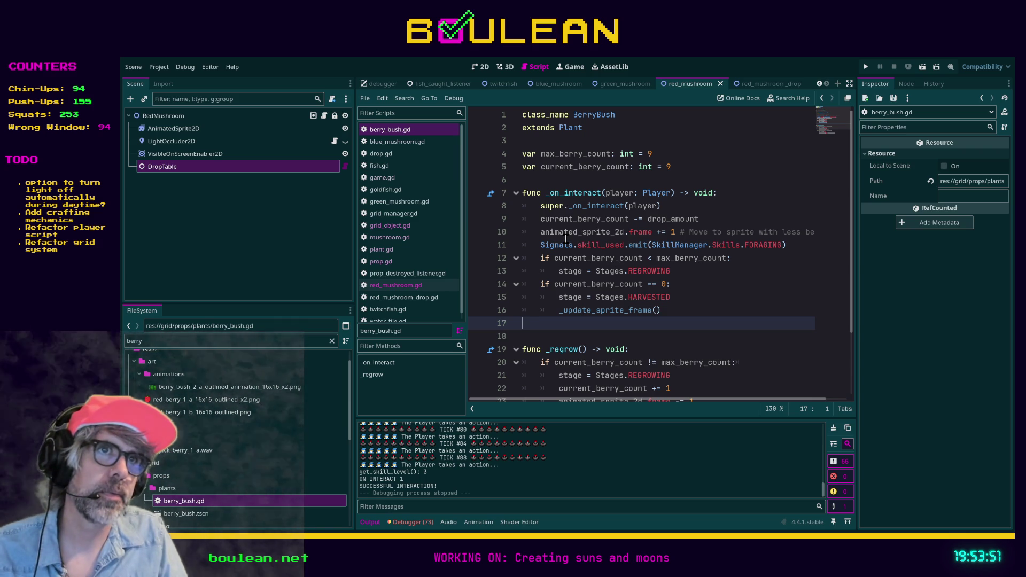
pyautogui.keyDown('ctrl'); pyautogui.click(591, 206); pyautogui.keyUp('ctrl')
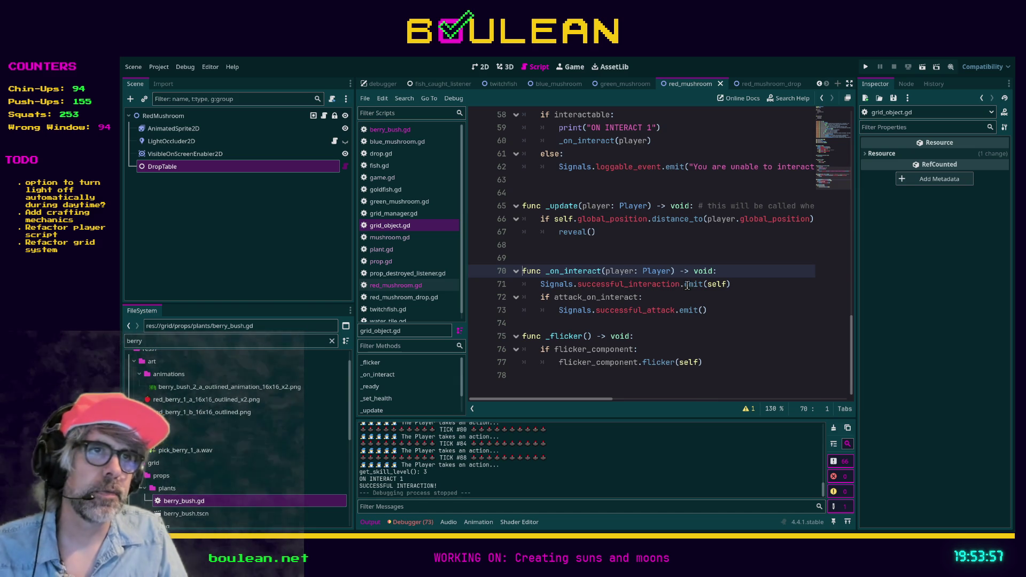
# Open the game.gd line 69 successful_interaction match from the project search results.
pyautogui.click(673, 301)
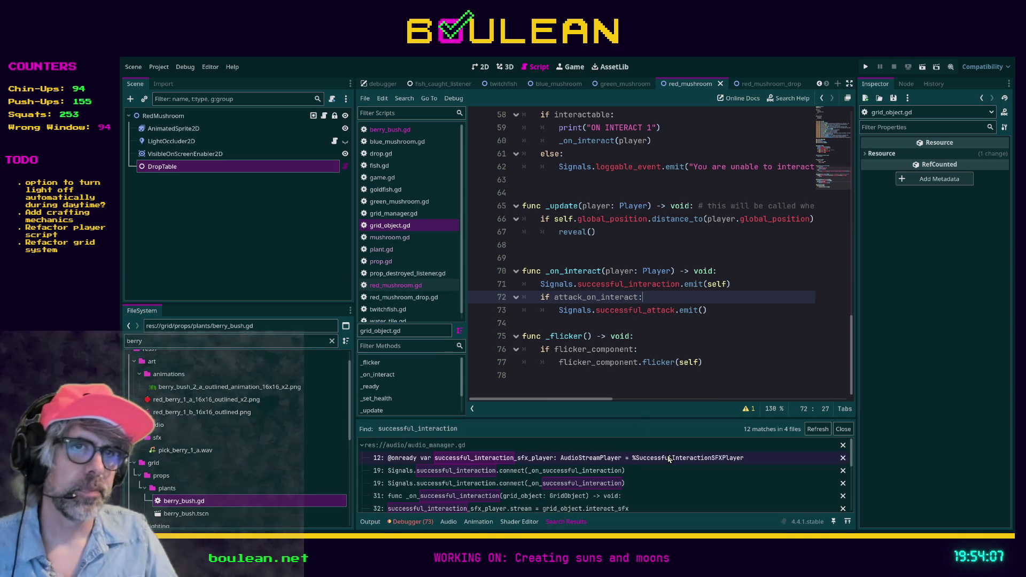
pyautogui.click(362, 444)
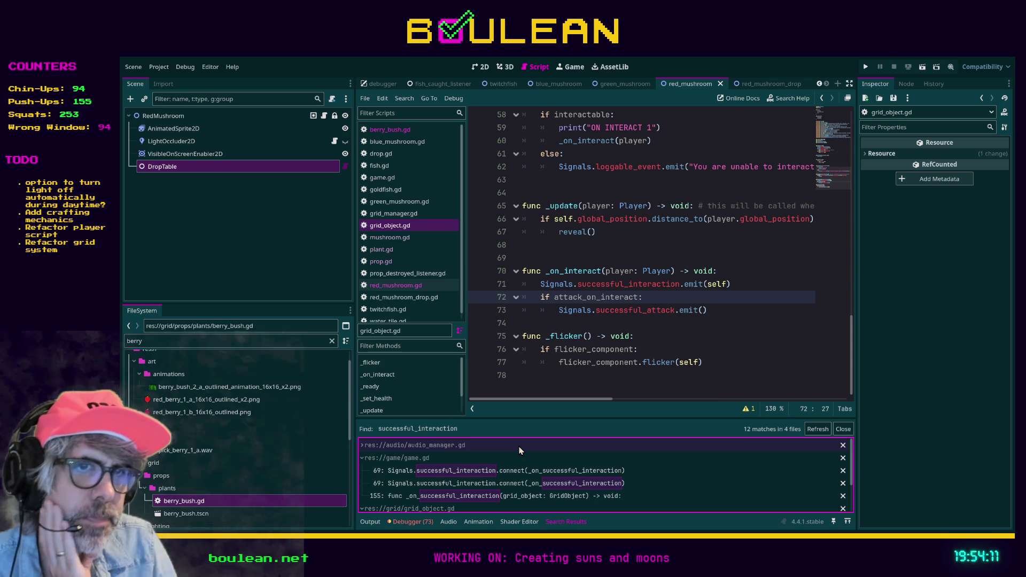
pyautogui.click(458, 478)
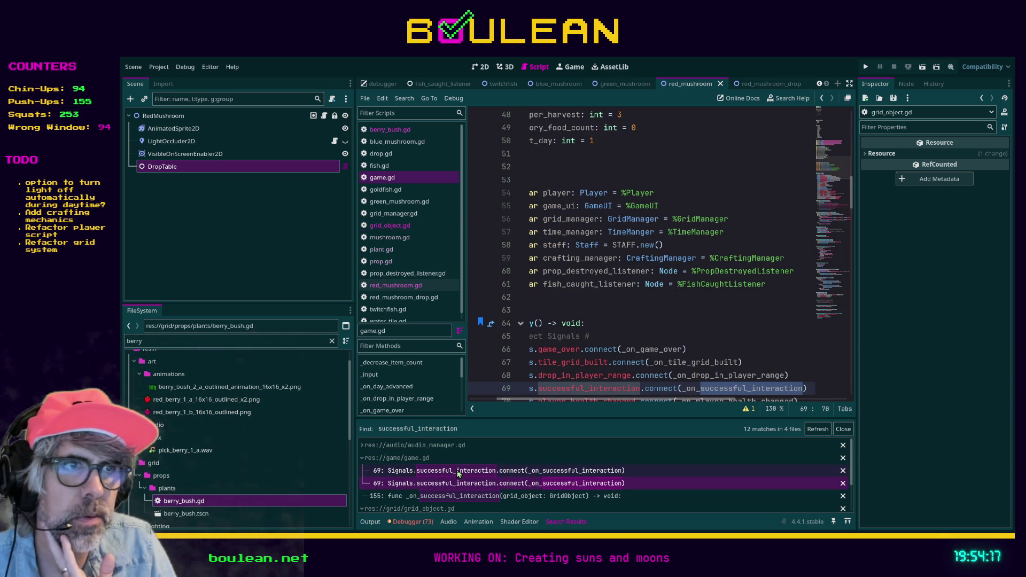
pyautogui.click(458, 472)
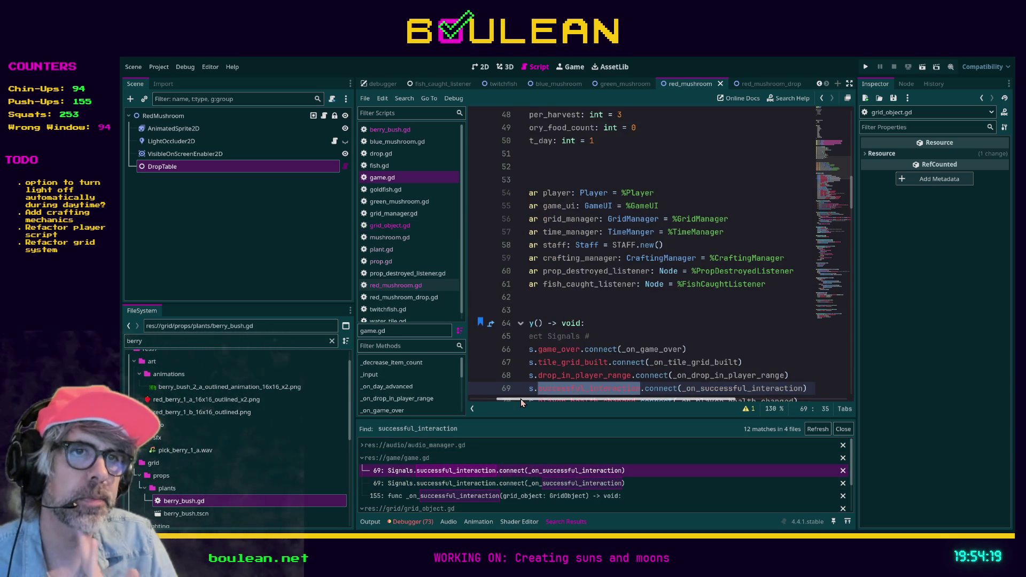
pyautogui.moveTo(521, 398); pyautogui.dragTo(491, 402)
pyautogui.scroll(-2, 735, 319)
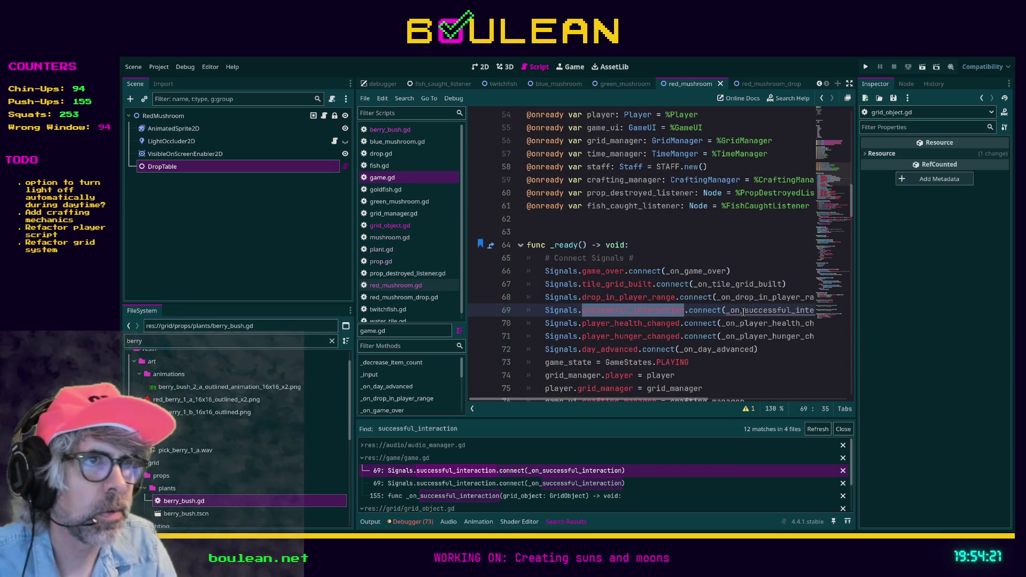
# Jump to _on_successful_interaction at line 155 and read its inventory-adding code.
pyautogui.keyDown('ctrl'); pyautogui.click(743, 312); pyautogui.keyUp('ctrl')
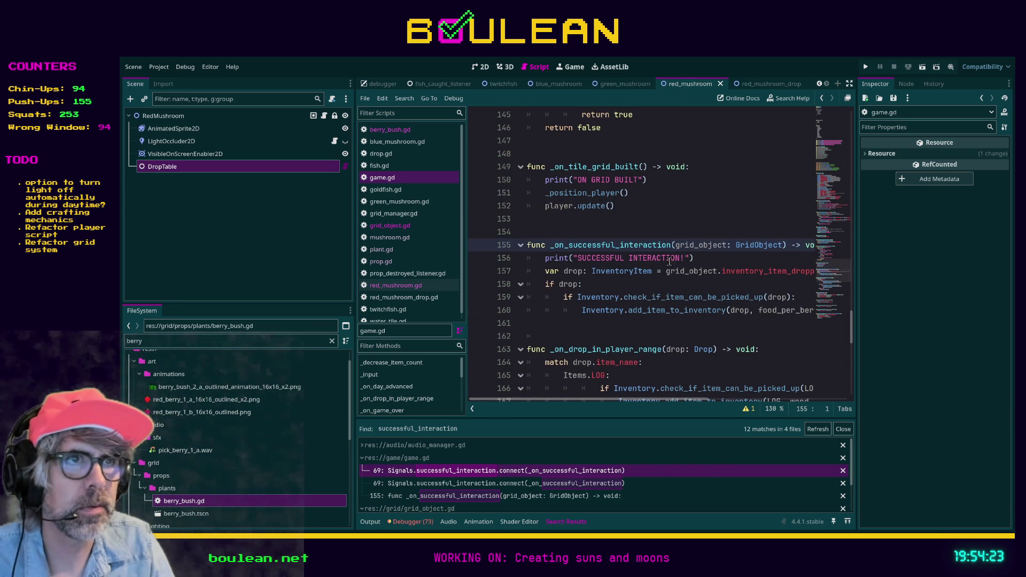
pyautogui.click(711, 259)
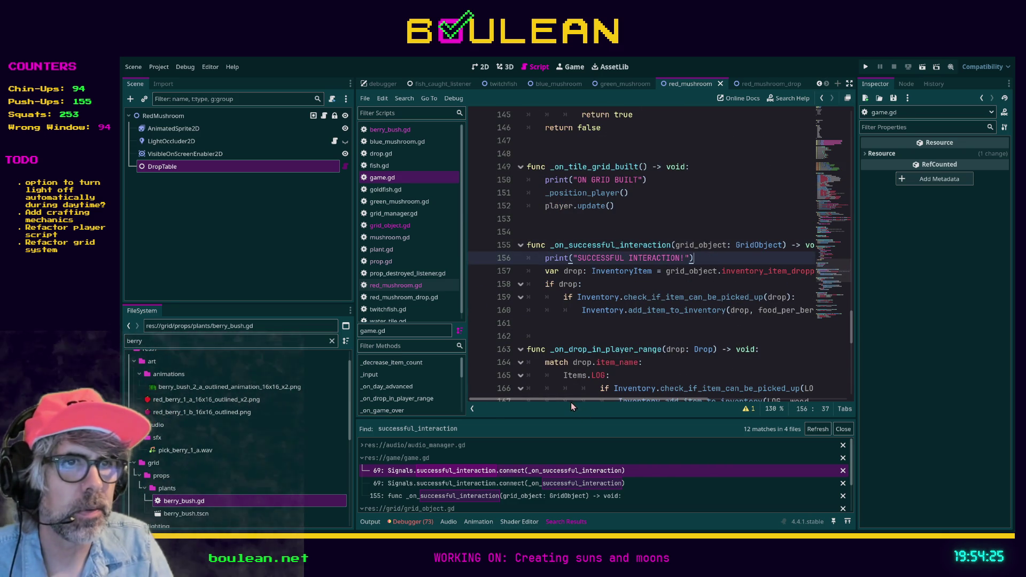
pyautogui.hscroll(1, 568, 400)
pyautogui.hscroll(3, 583, 401)
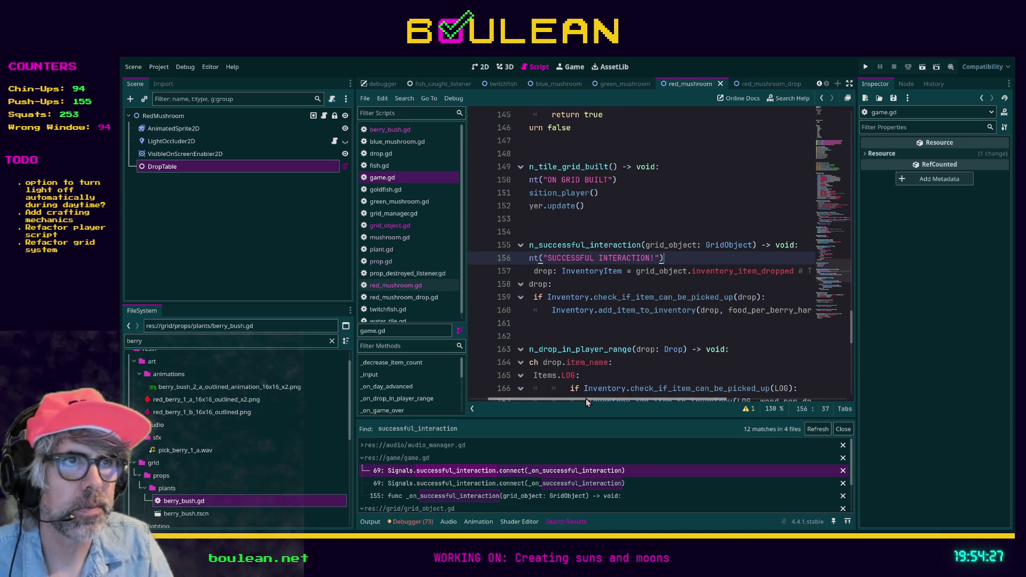
pyautogui.hscroll(8, 601, 400)
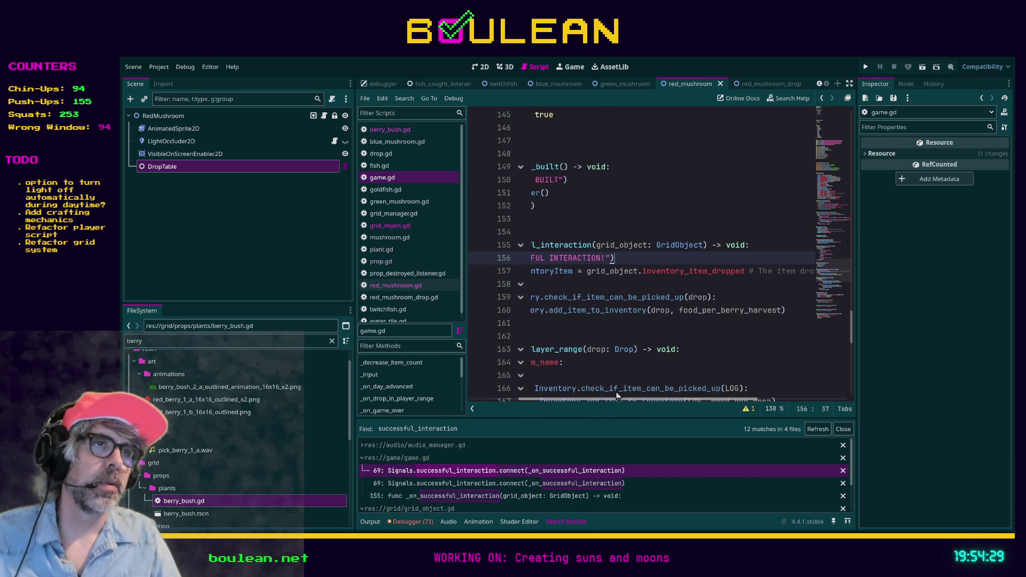
pyautogui.hscroll(-8, 663, 384)
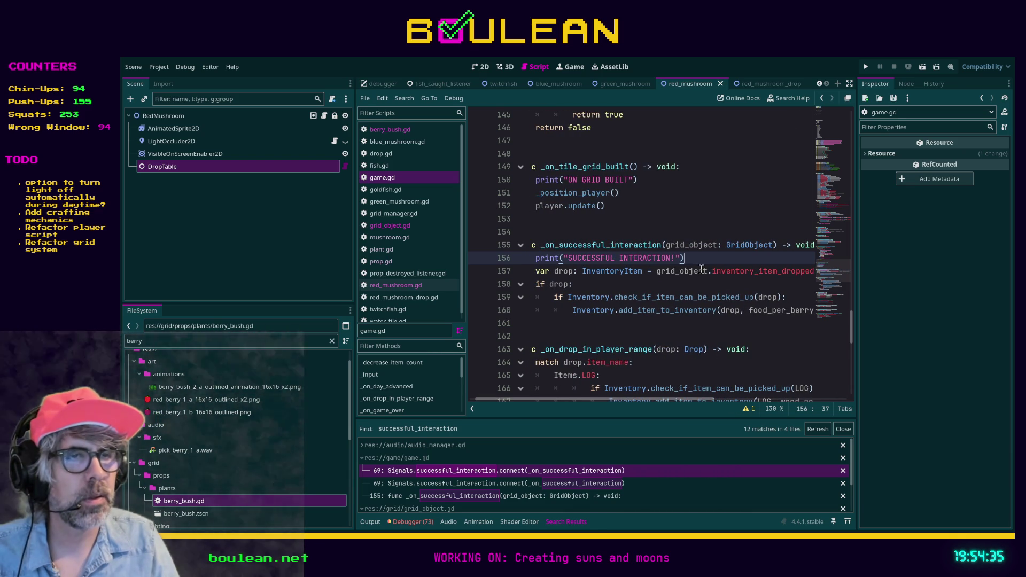
pyautogui.hscroll(-1, 610, 401)
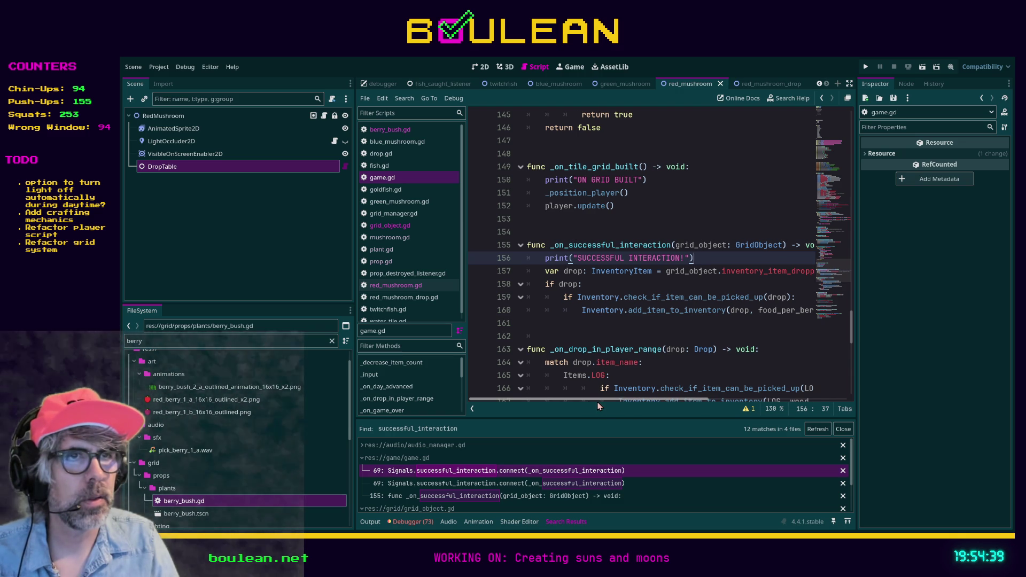
pyautogui.hscroll(1, 607, 401)
pyautogui.moveTo(607, 401)
pyautogui.mouseDown()
pyautogui.moveTo(627, 397)
pyautogui.moveTo(615, 399)
pyautogui.mouseUp()
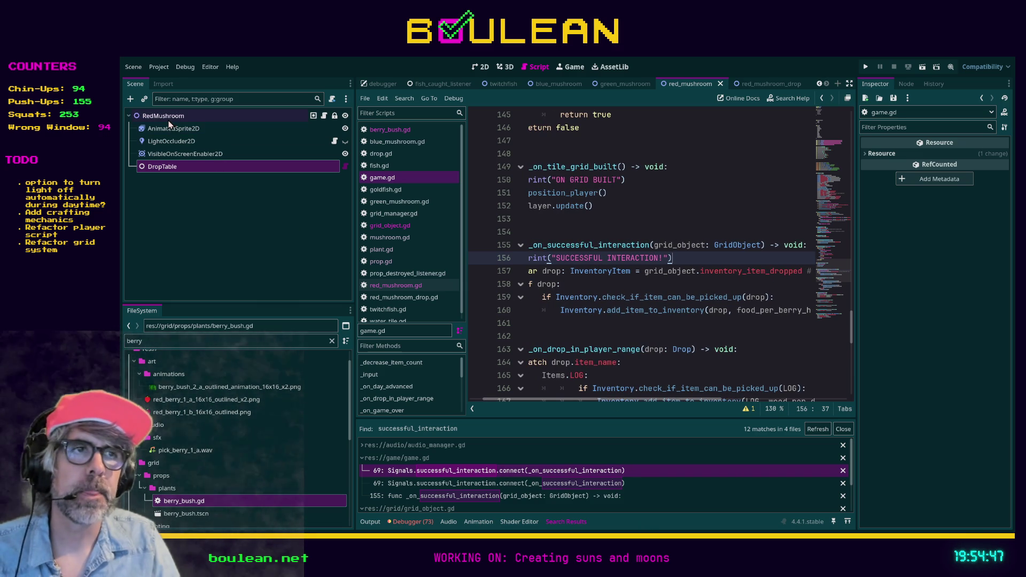
# Filter the FileSystem for 'inventory_i' and select the inventory_items folder.
pyautogui.click(185, 343)
pyautogui.hotkey('ctrl', 'a')
pyautogui.press('BackSpace')
pyautogui.write('inventory_i')
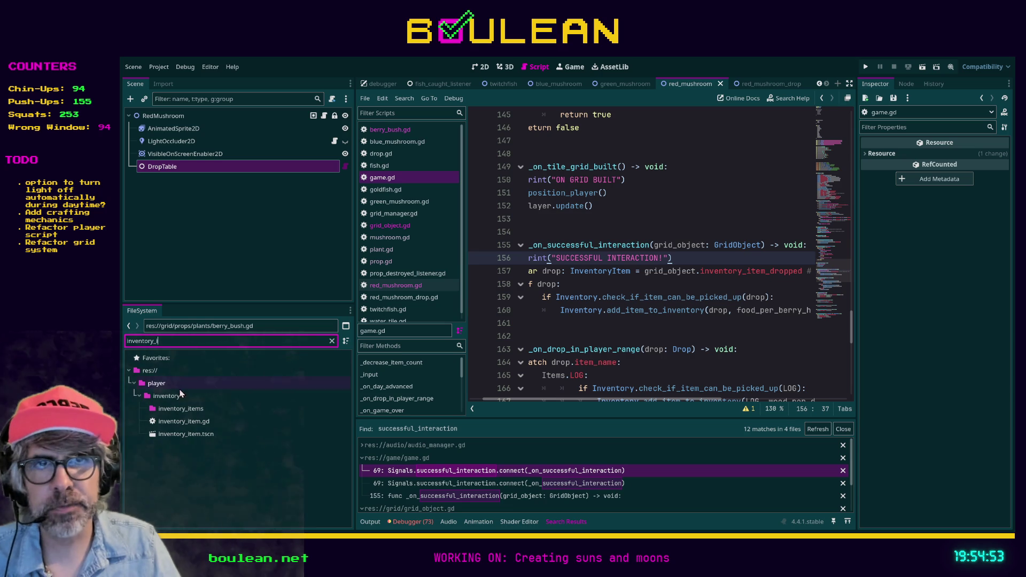
pyautogui.press('Down')
# Clear the filter, browse the inventory_items .tres files, and run the game.
pyautogui.click(332, 341)
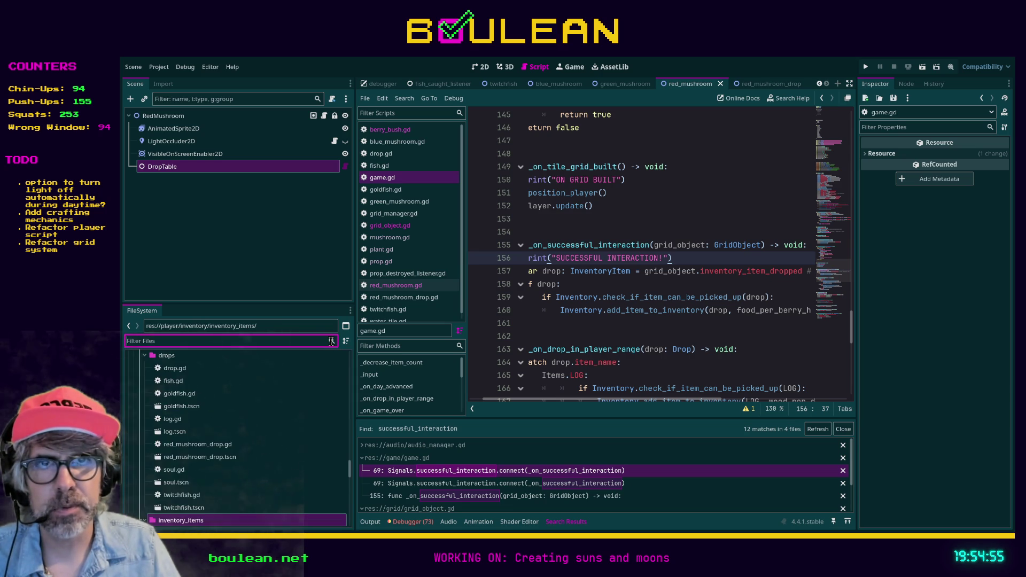
pyautogui.scroll(-5, 282, 392)
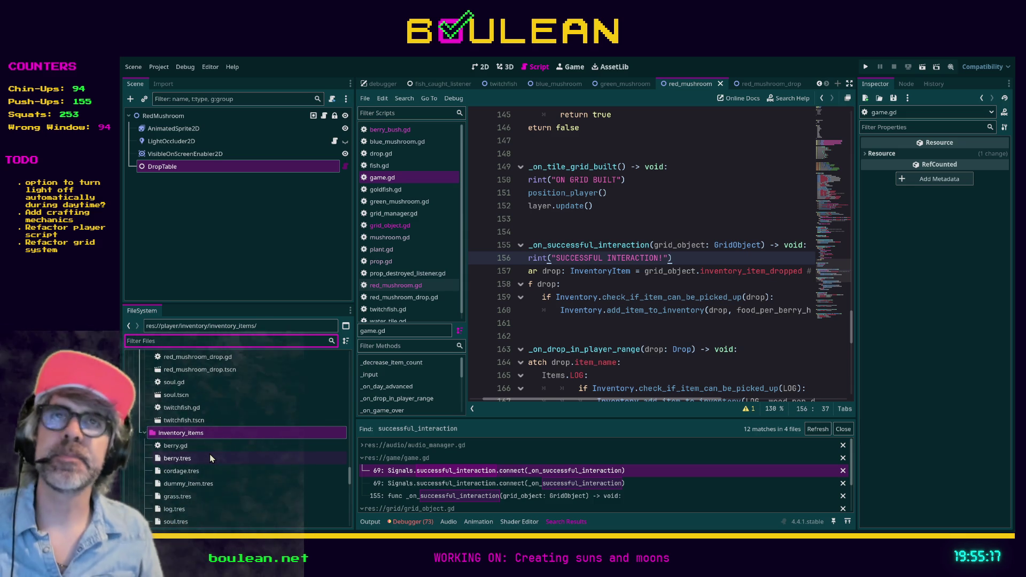
pyautogui.click(660, 334)
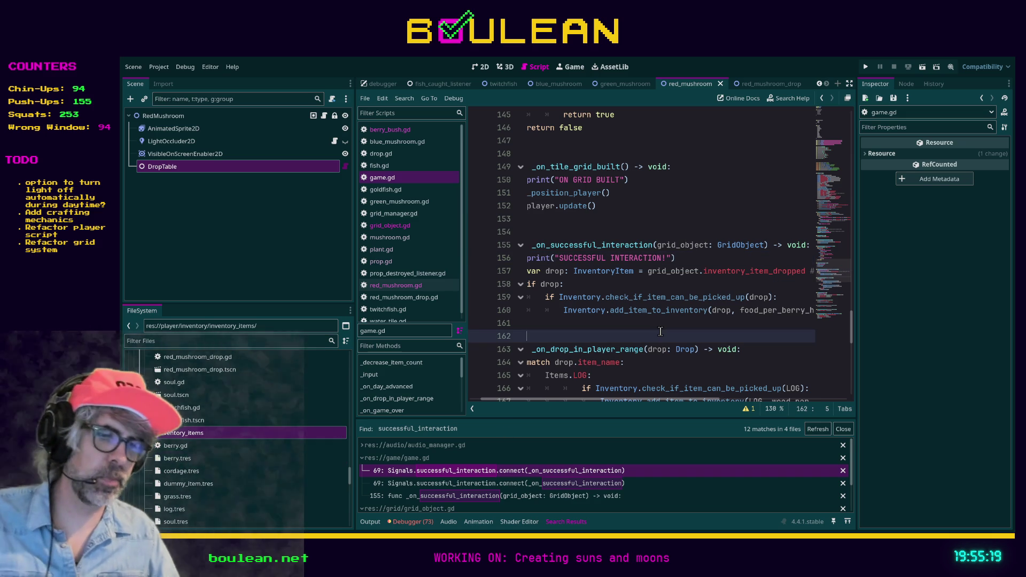
pyautogui.press('F5')
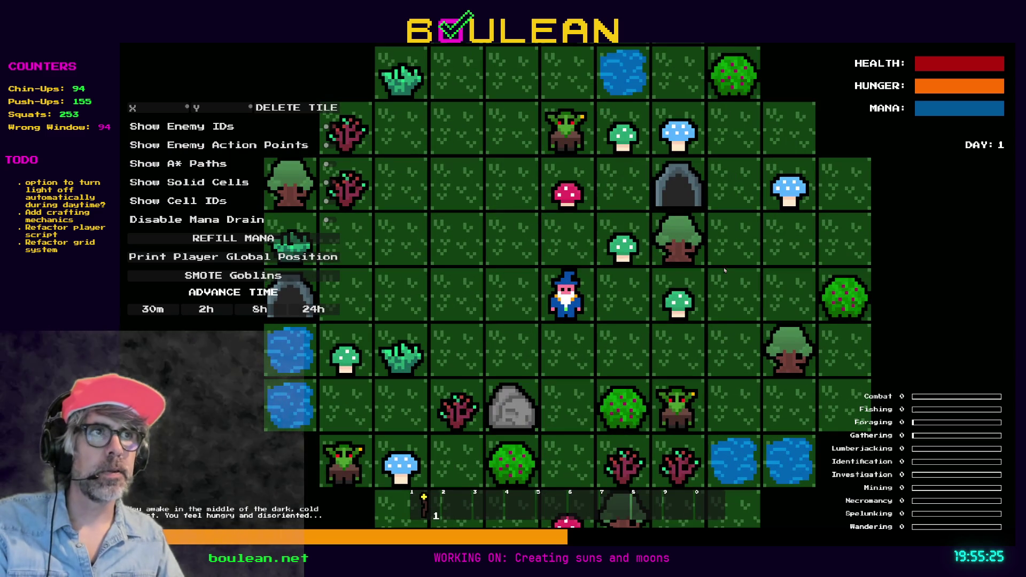
# Wipe all goblins off the map and walk the wizard northeast to chop a blue mushroom.
pyautogui.click(584, 226)
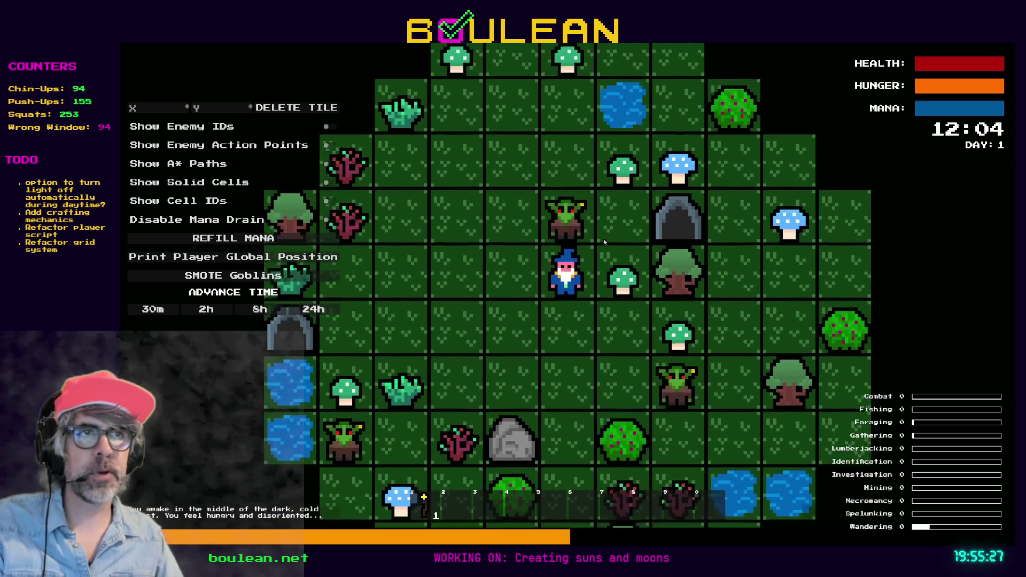
pyautogui.click(584, 226)
pyautogui.click(266, 279)
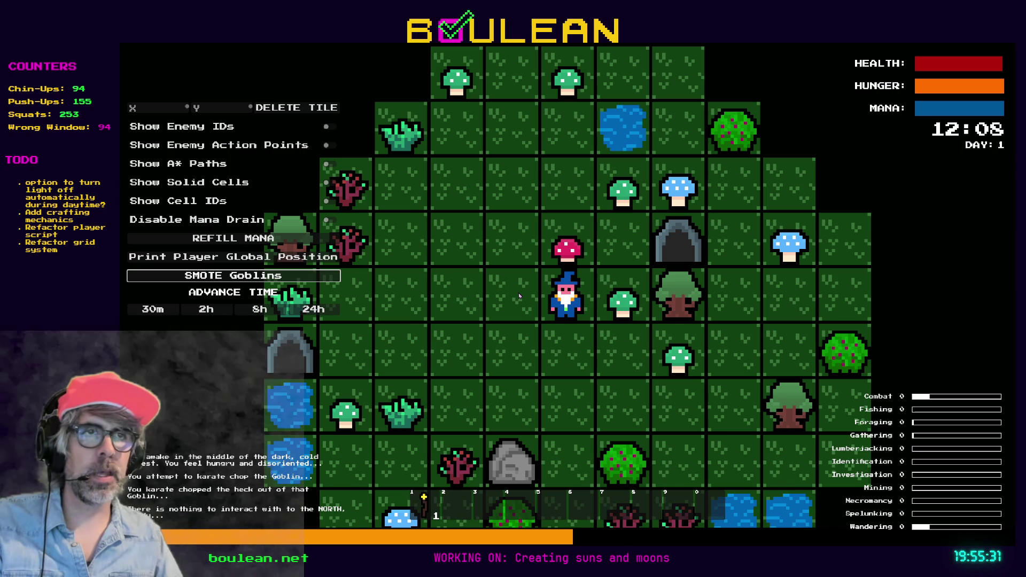
pyautogui.press('s')
pyautogui.click(634, 310)
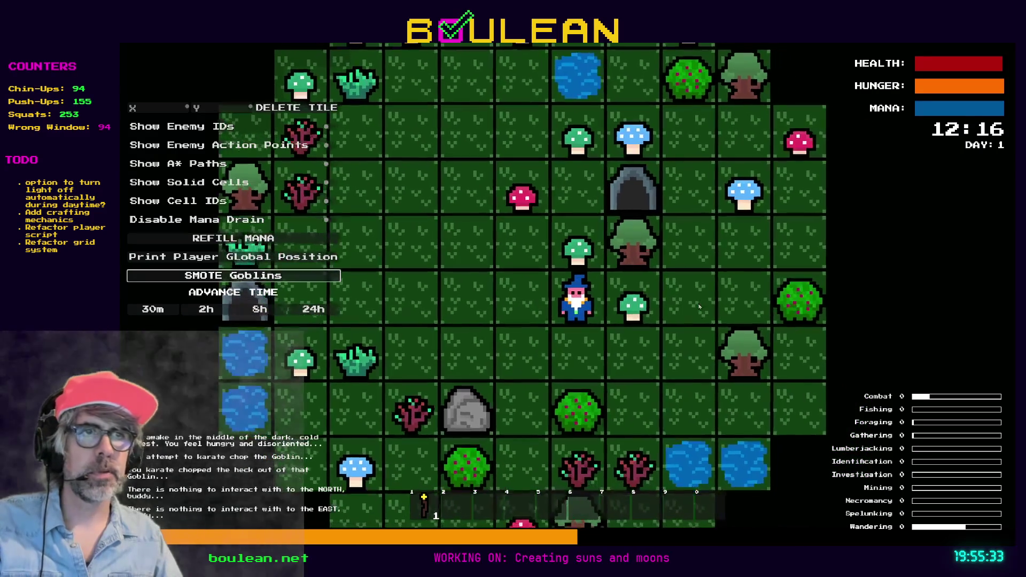
pyautogui.press('s')
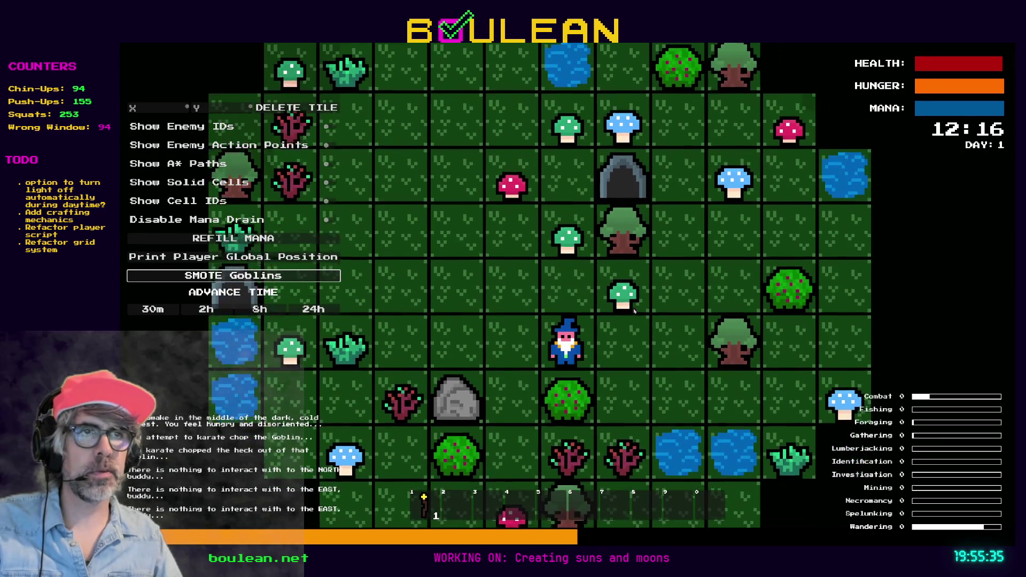
pyautogui.press('d')
pyautogui.press('d')
pyautogui.press('w')
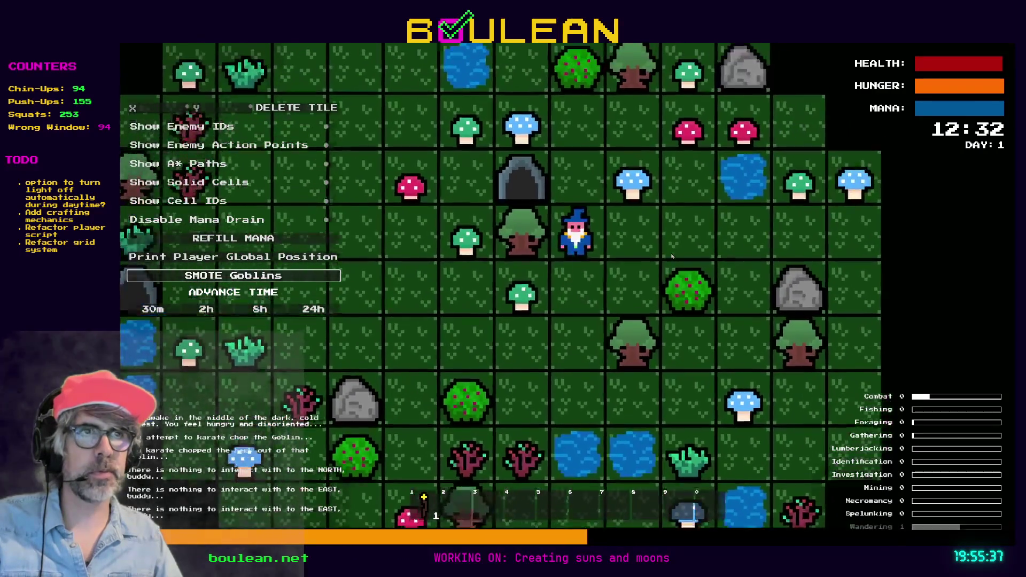
pyautogui.press('w')
pyautogui.press('w')
pyautogui.press('d')
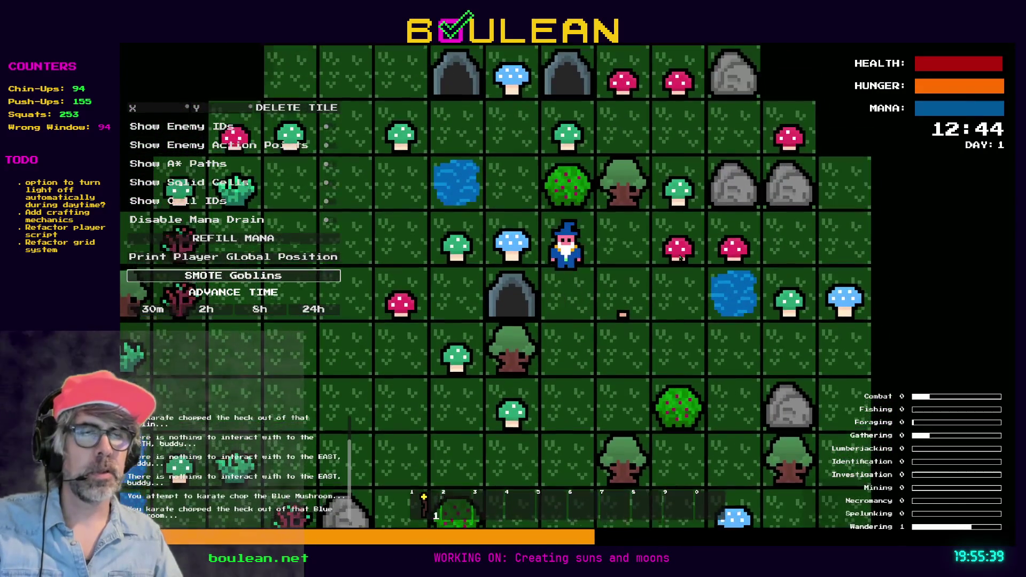
pyautogui.press('w')
pyautogui.press('d')
pyautogui.press('d')
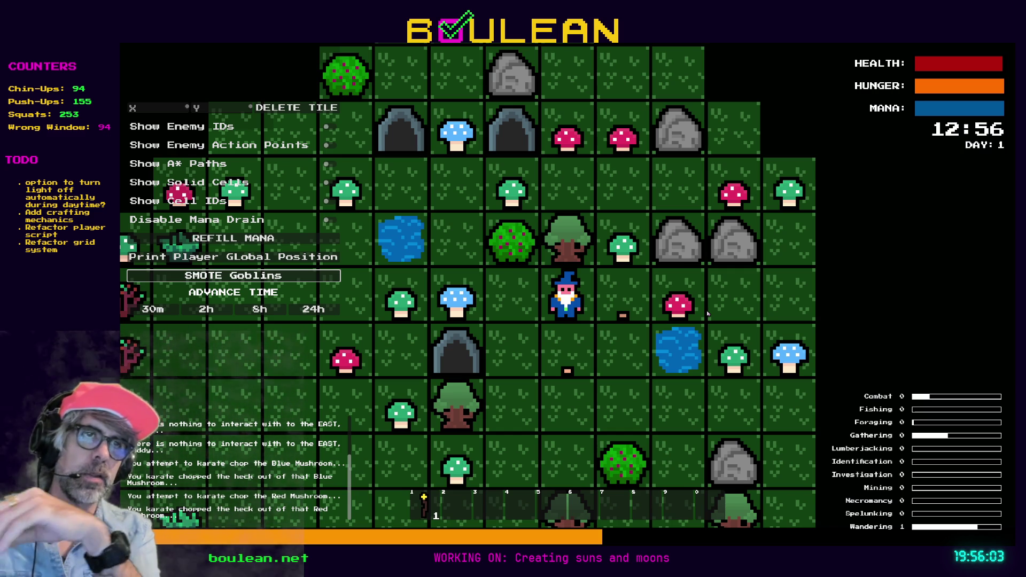
# Chop the nearby blue, green and red mushrooms, then stop the game.
pyautogui.press('Left')
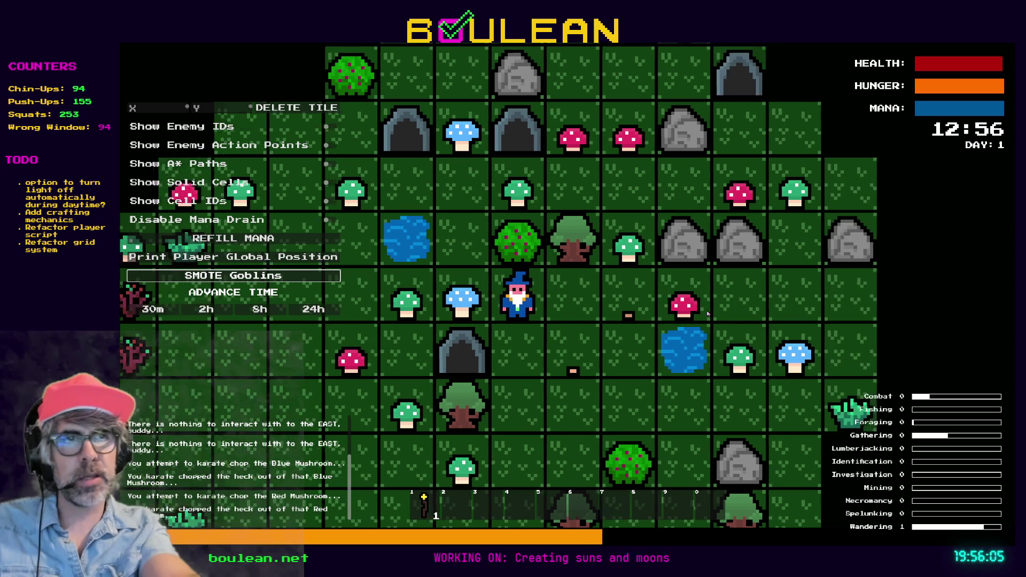
pyautogui.press('e')
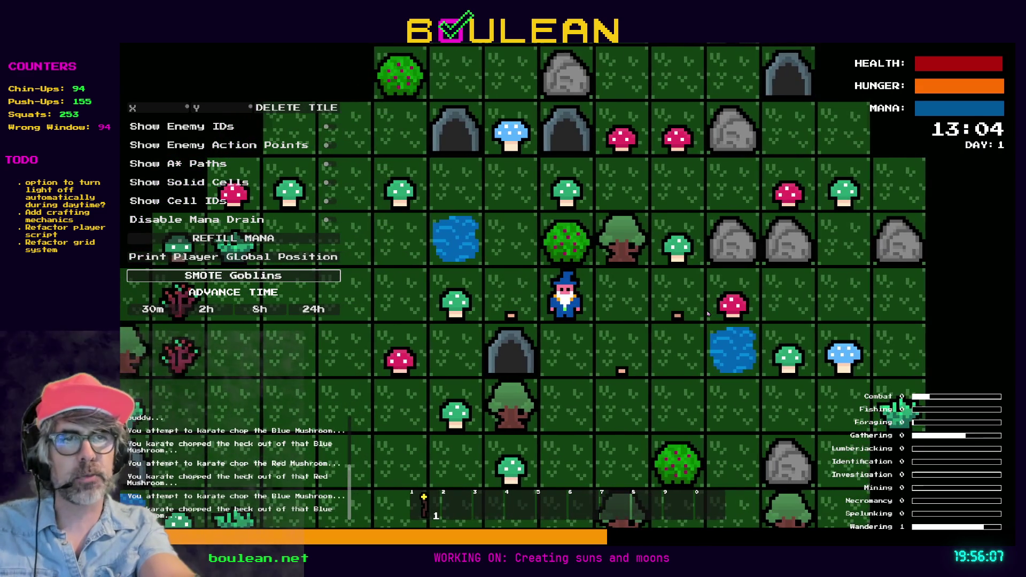
pyautogui.press('Right')
pyautogui.press('Right')
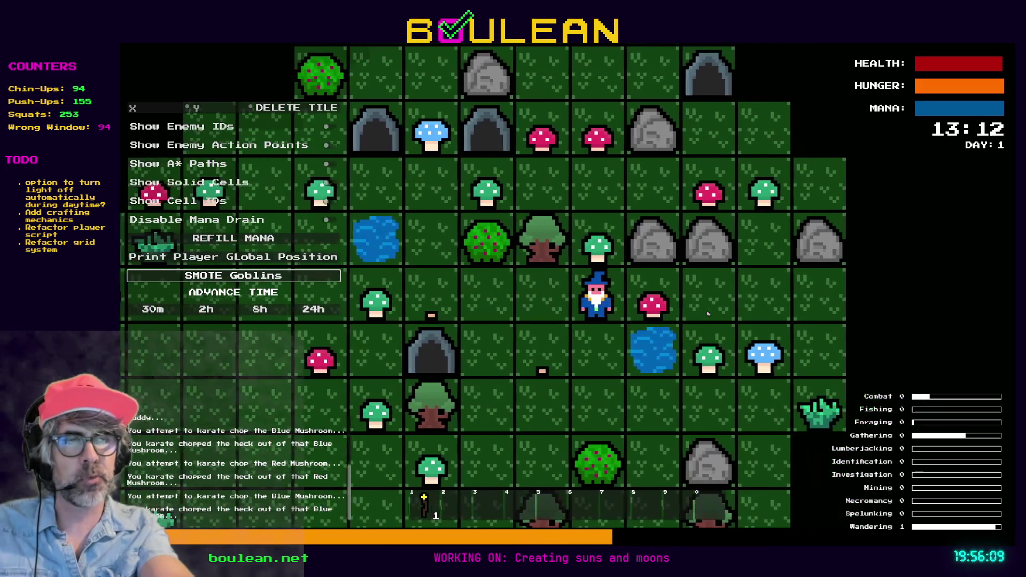
pyautogui.press('Up')
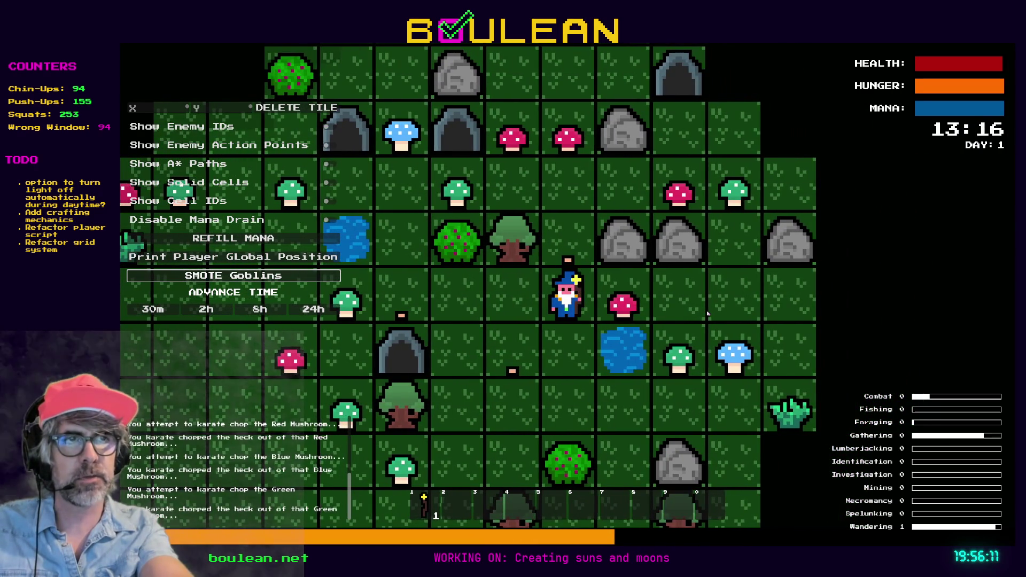
pyautogui.press('Right')
pyautogui.press('Right')
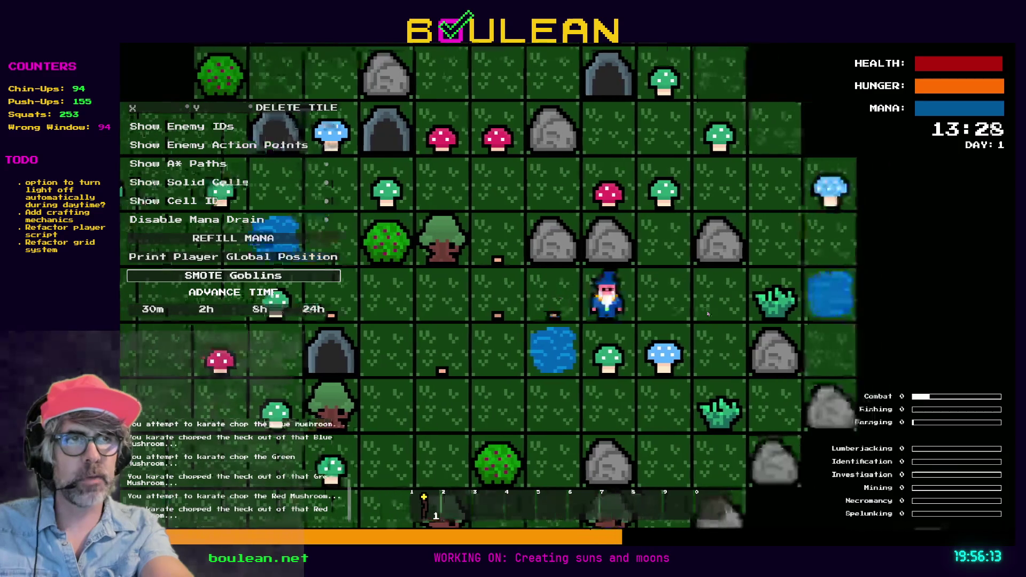
pyautogui.press('Right')
pyautogui.press('Down')
pyautogui.press('Right')
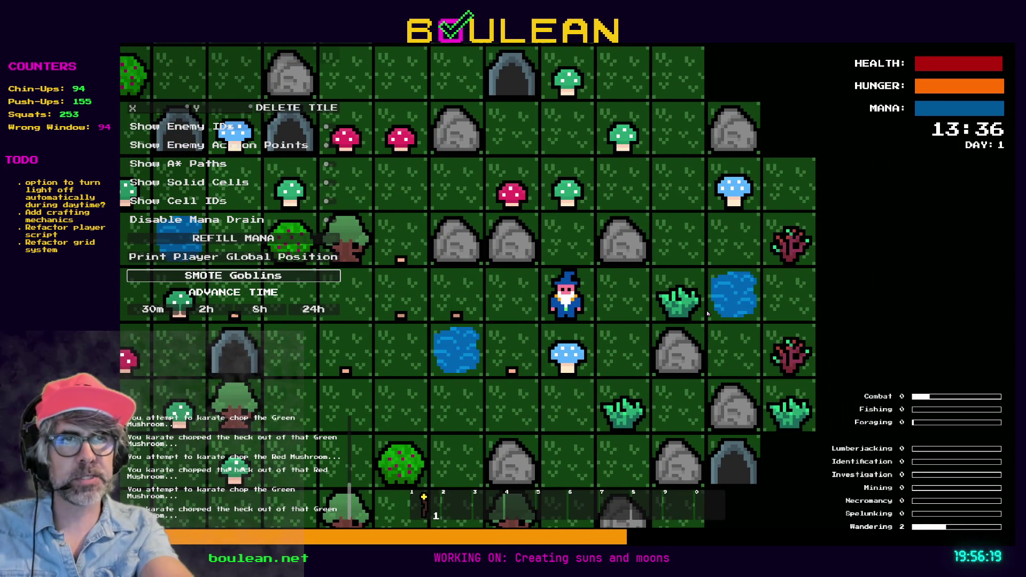
pyautogui.press('Down')
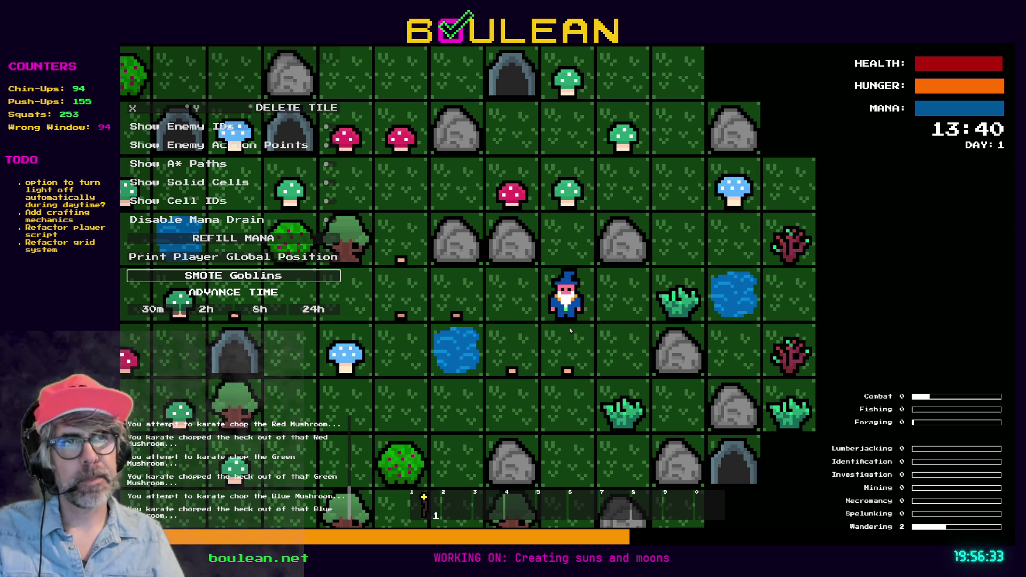
pyautogui.press('F8')
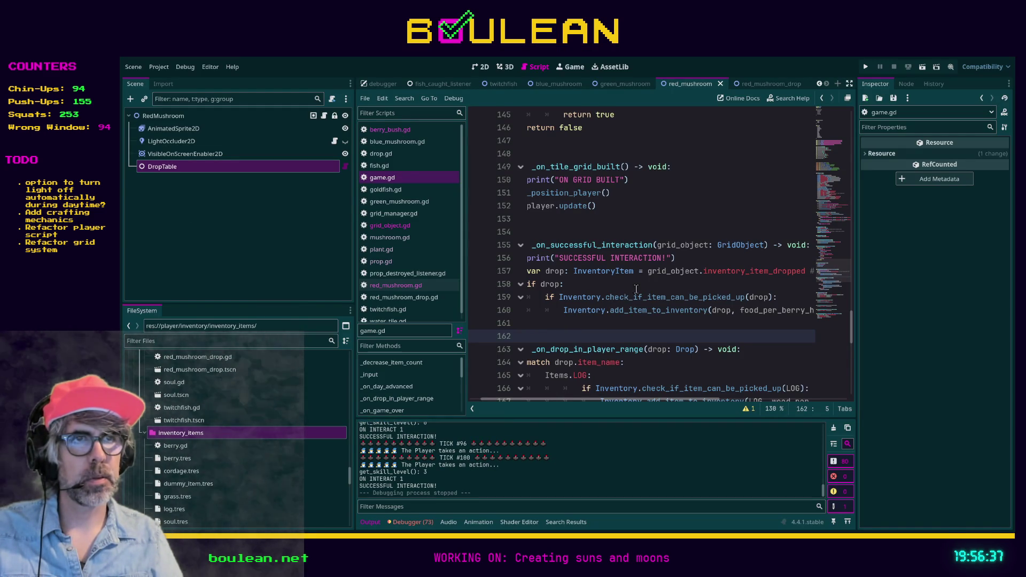
# Duplicate berry.tres as red_mushroom.tres in inventory_items and show it in the Inspector.
pyautogui.moveTo(630, 400)
pyautogui.mouseDown()
pyautogui.moveTo(668, 402)
pyautogui.moveTo(582, 391)
pyautogui.mouseUp()
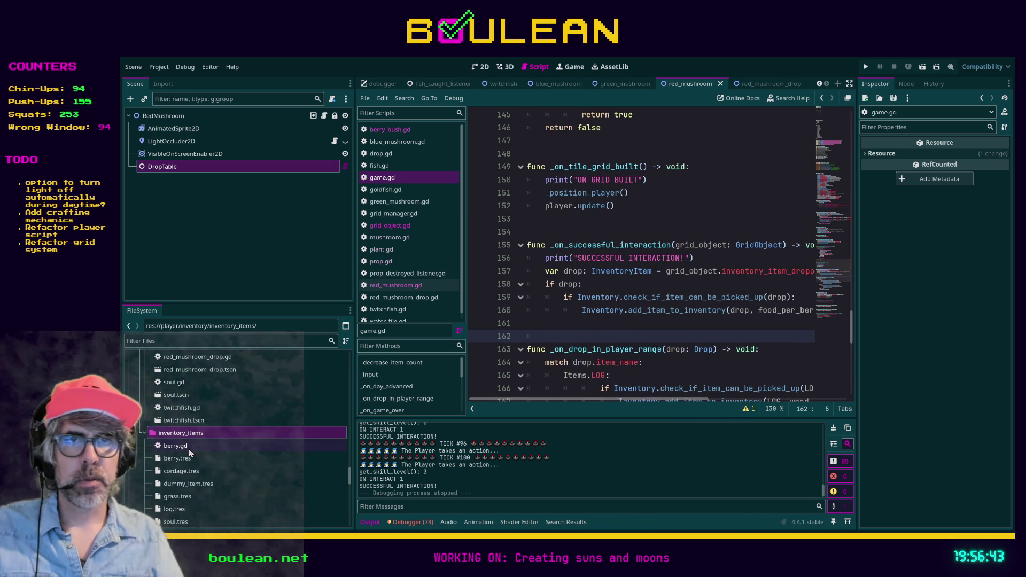
pyautogui.click(200, 436)
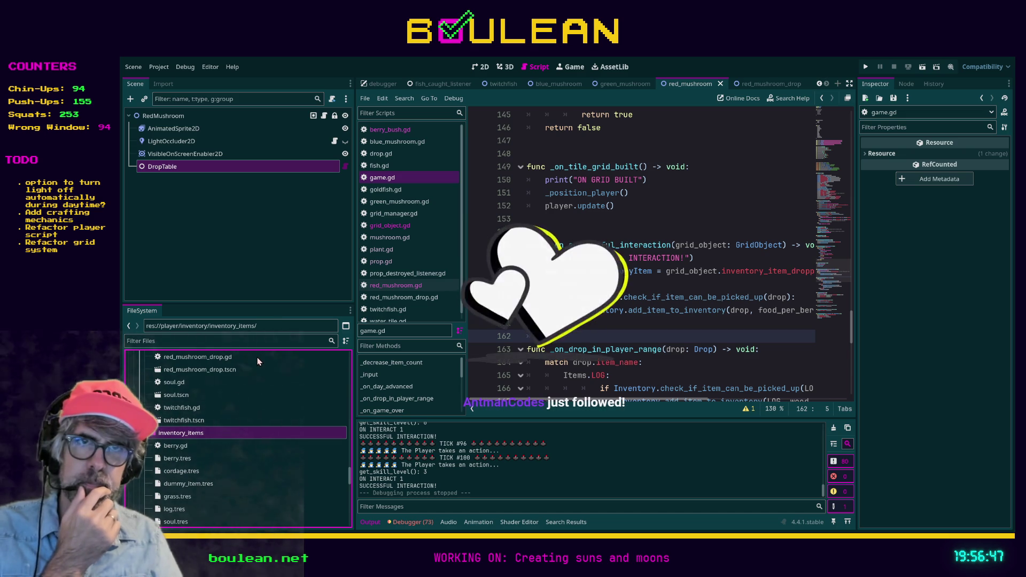
pyautogui.scroll(-2, 174, 434)
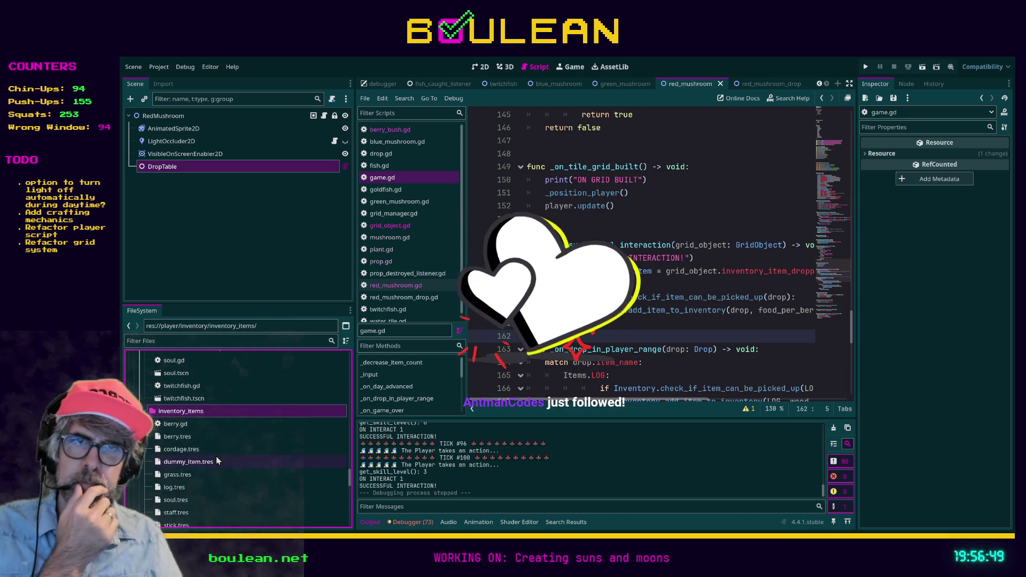
pyautogui.click(195, 437)
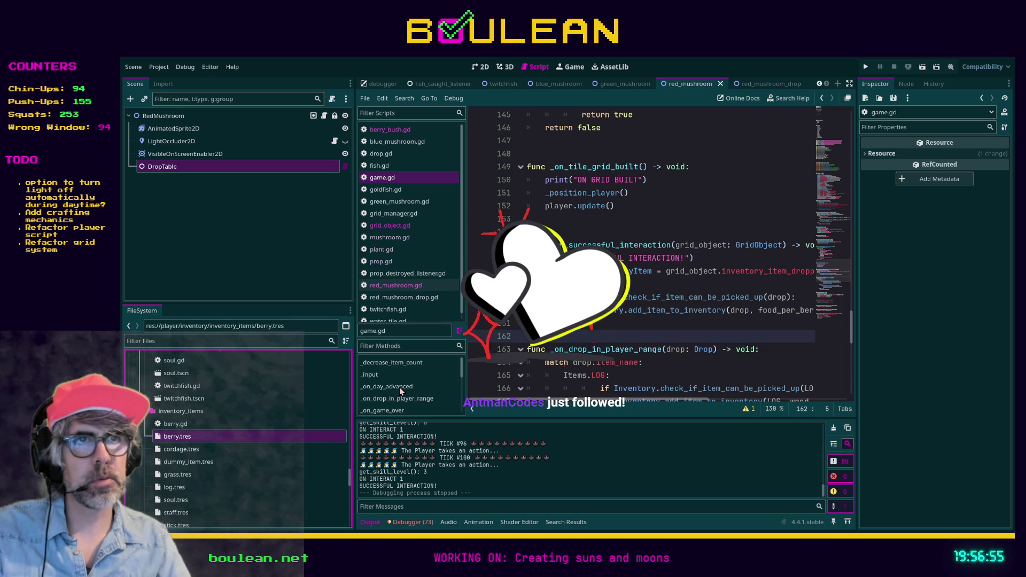
pyautogui.click(214, 501)
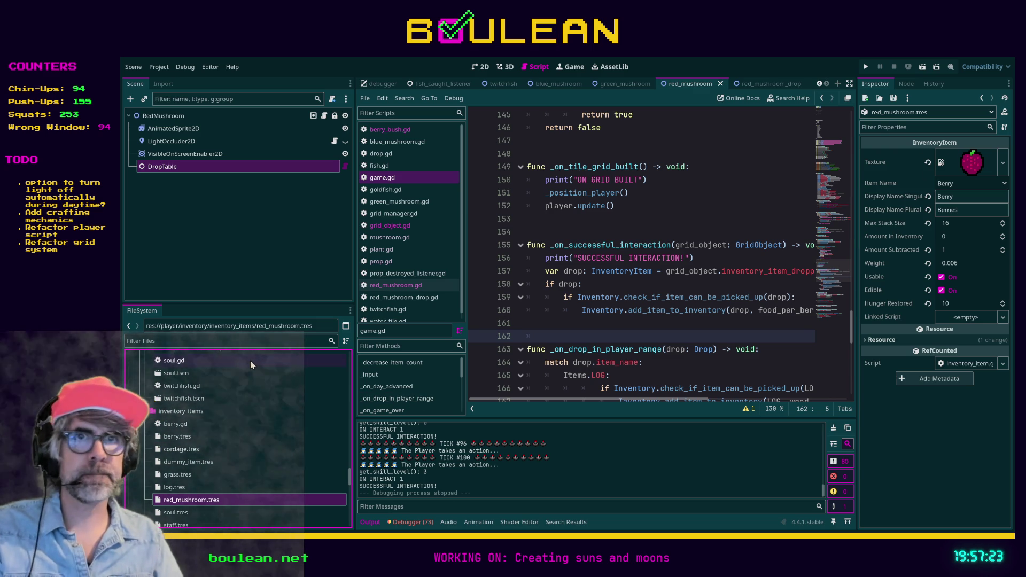
# Rename the item to Red Mushroom, with display names 'Red Mushroom' and 'Red Mushrooms'.
pyautogui.click(965, 183)
pyautogui.click(964, 183)
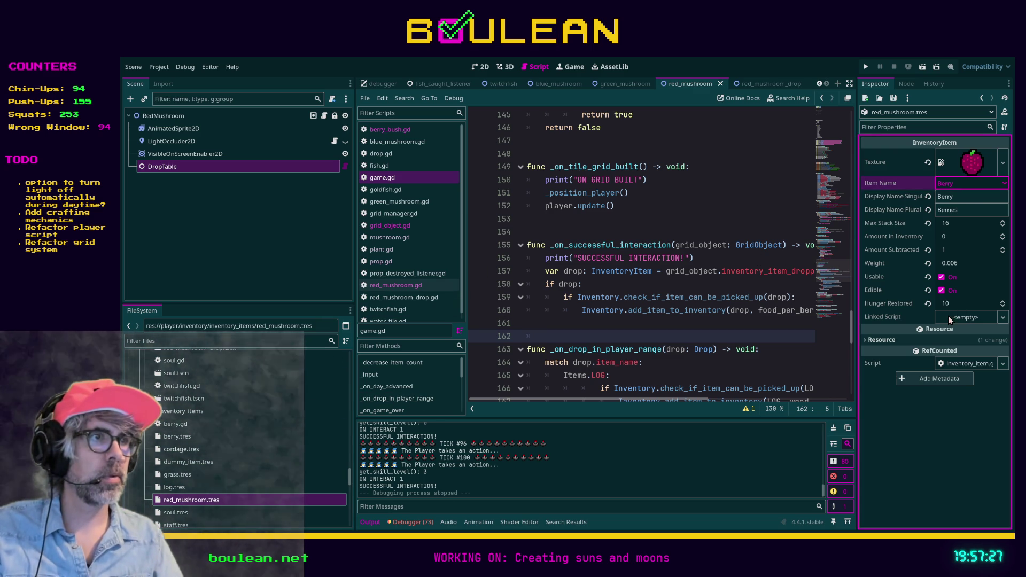
pyautogui.click(948, 316)
pyautogui.click(959, 196)
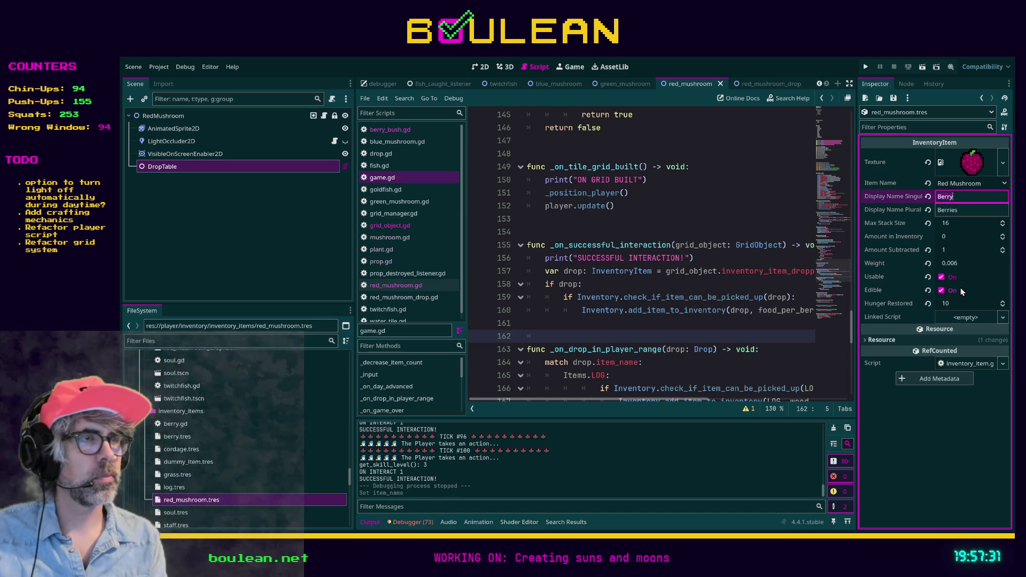
pyautogui.write('Red Mushroom')
pyautogui.press('Tab')
pyautogui.write('R')
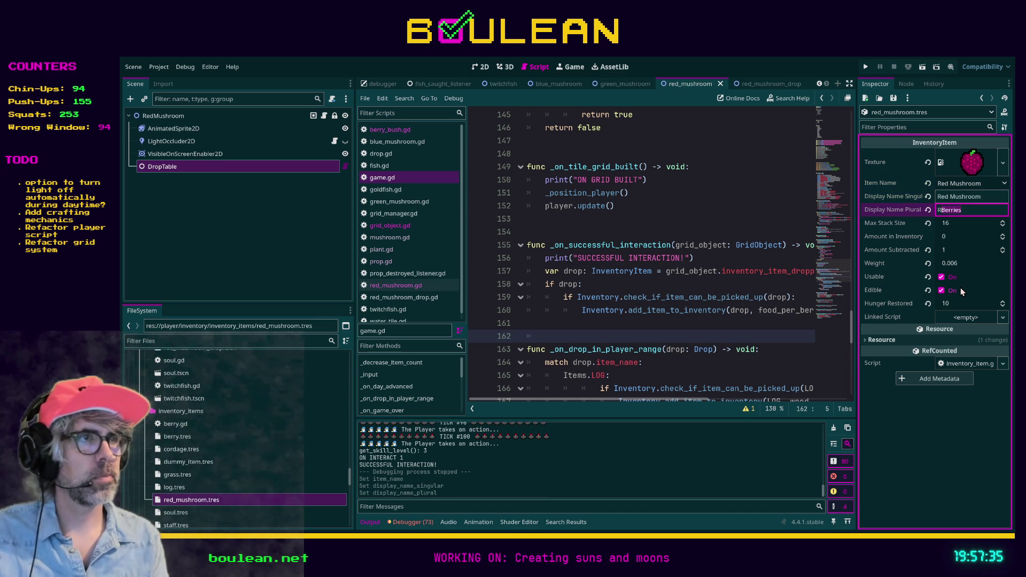
pyautogui.write('ed Mushrooms')
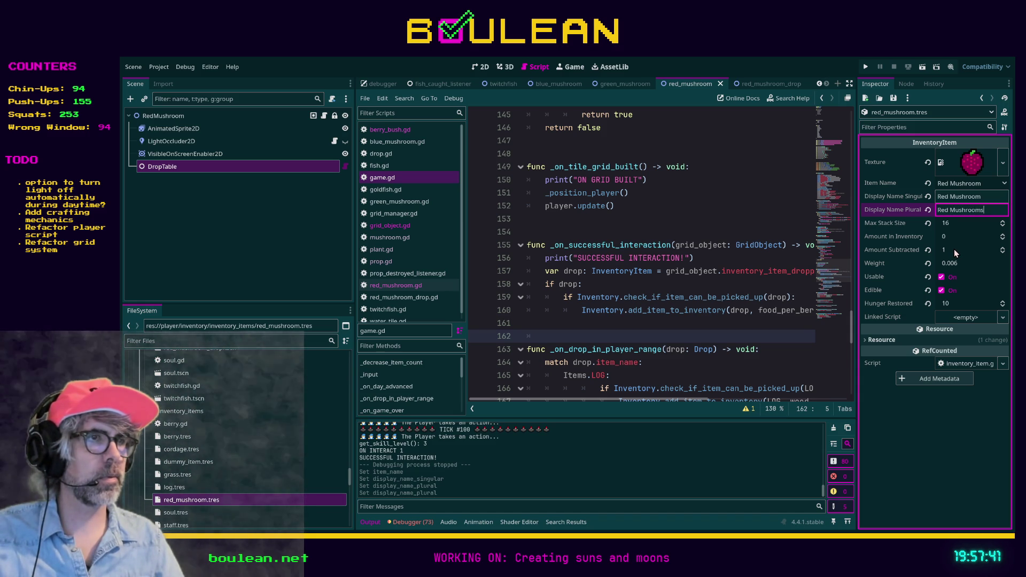
# Set the item's Weight to 0.01 and Hunger Restored to 5, then save.
pyautogui.click(954, 265)
pyautogui.write('0.01')
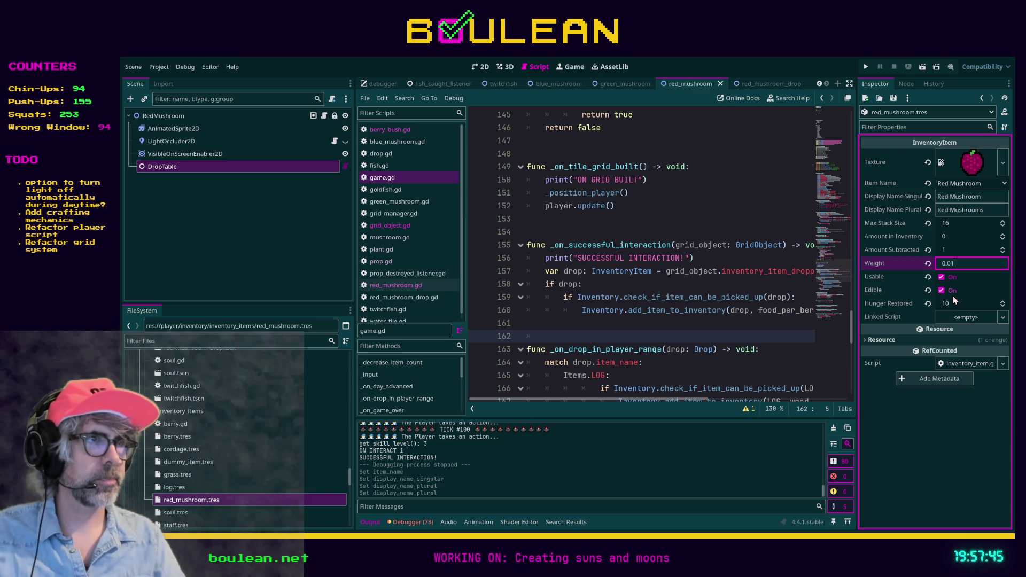
pyautogui.press('Return')
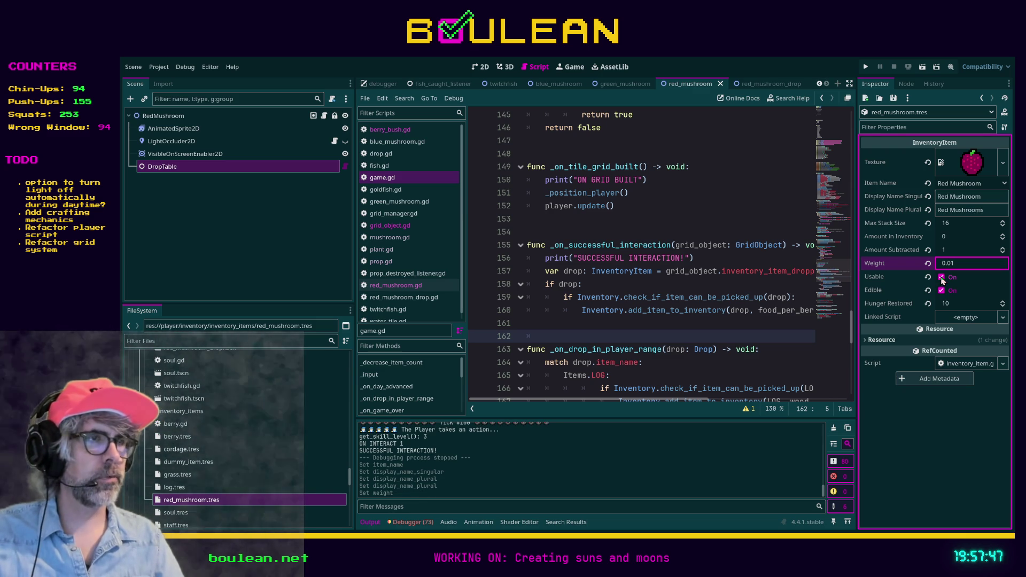
pyautogui.click(952, 304)
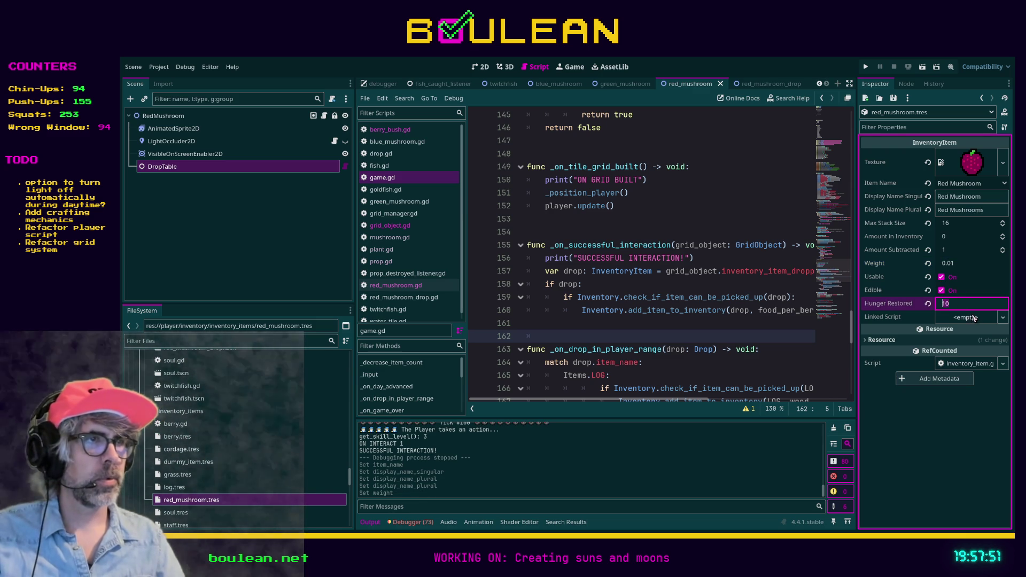
pyautogui.write('5')
pyautogui.press('Return')
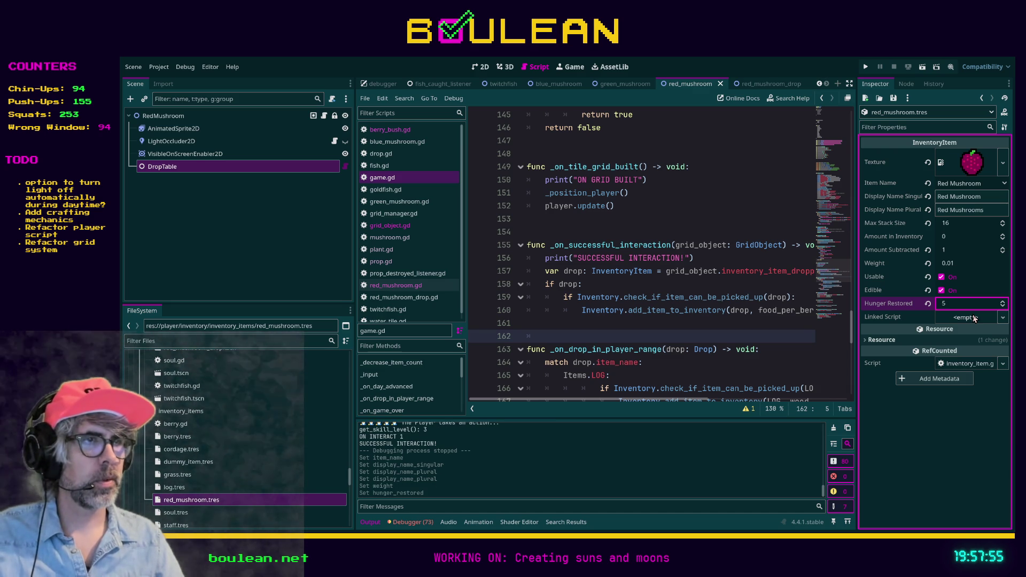
pyautogui.click(750, 274)
pyautogui.hotkey('ctrl', 's')
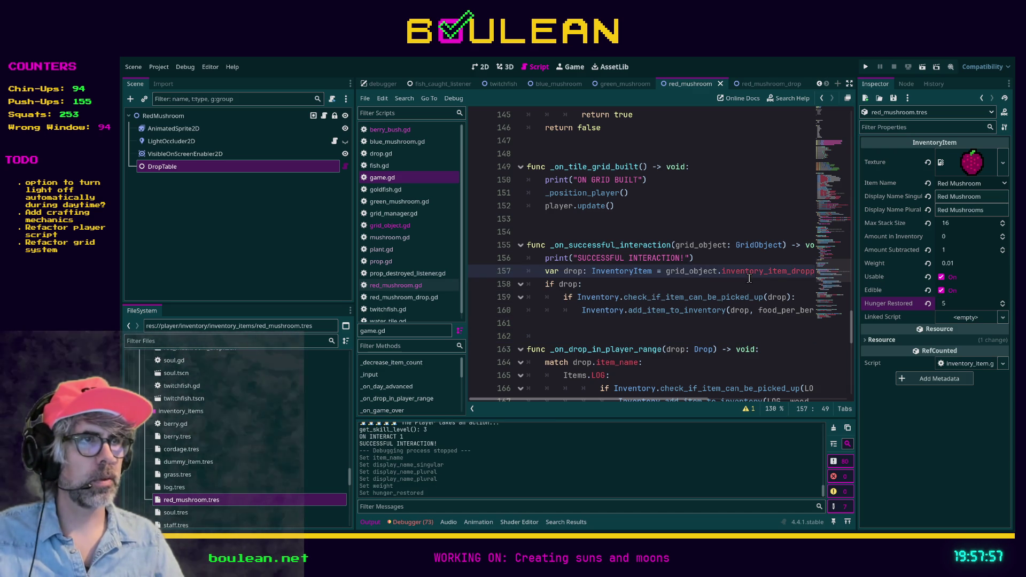
# Inspect the log, grass, cordage and berry item resources for comparison.
pyautogui.click(184, 485)
pyautogui.click(187, 475)
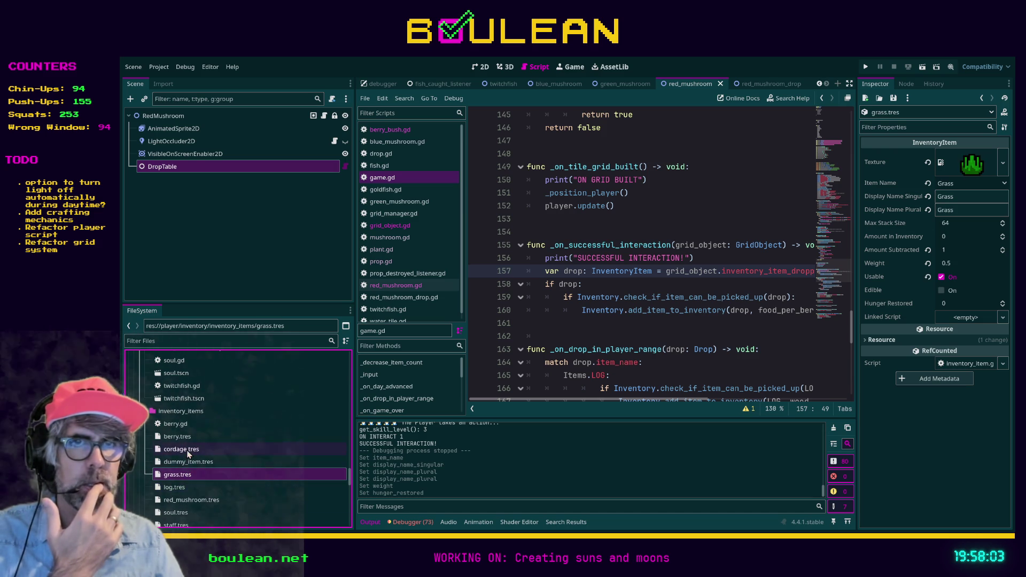
pyautogui.click(188, 452)
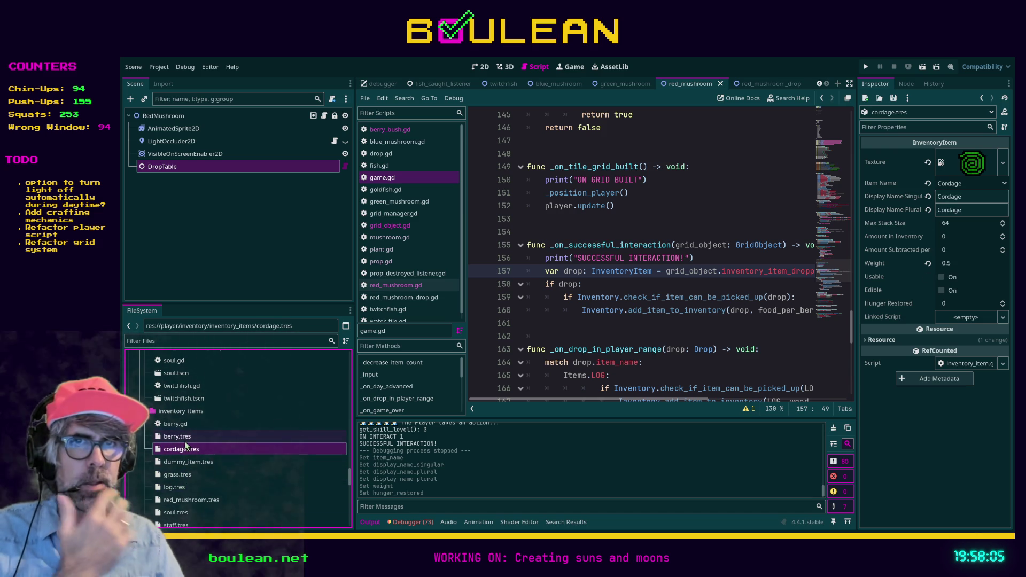
pyautogui.click(180, 437)
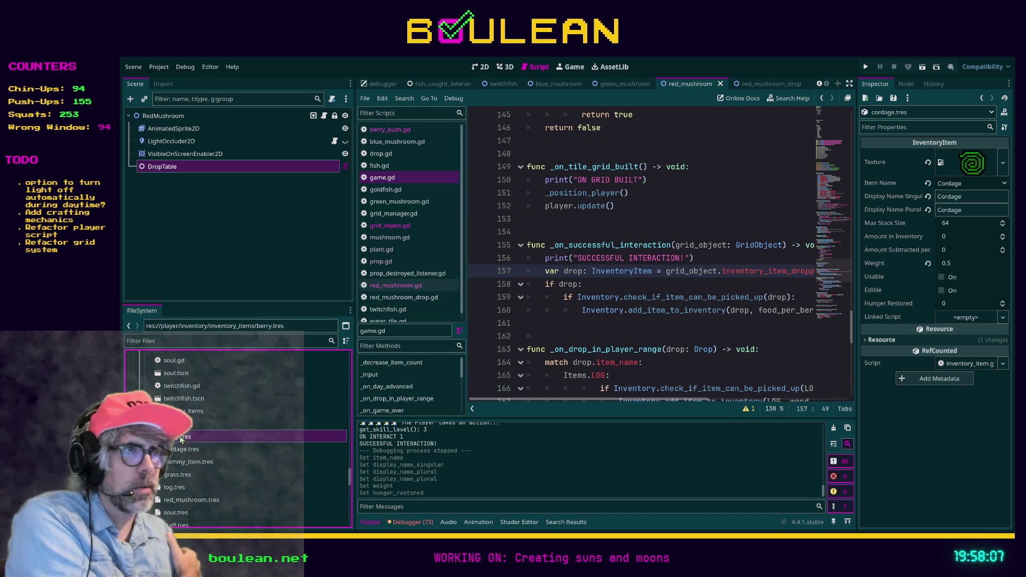
# Review the soul, staff, stick and red mushroom item resources in inventory_items.
pyautogui.scroll(-1, 222, 469)
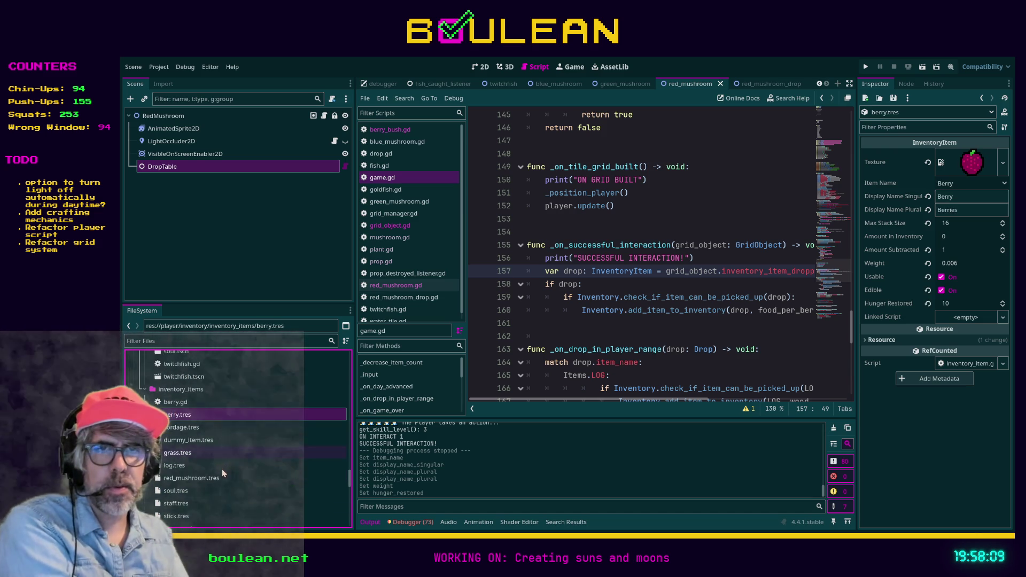
pyautogui.click(193, 493)
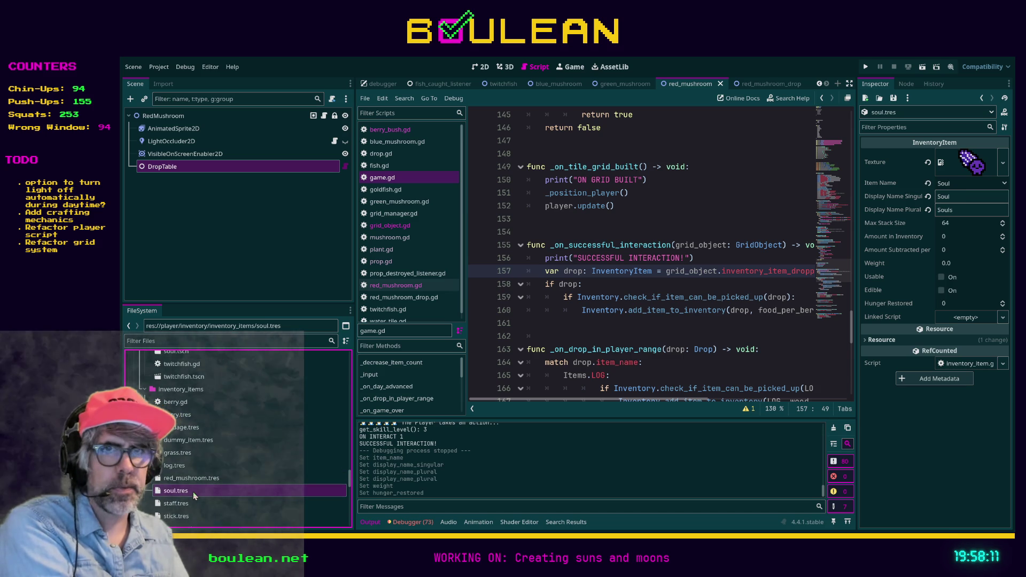
pyautogui.click(191, 503)
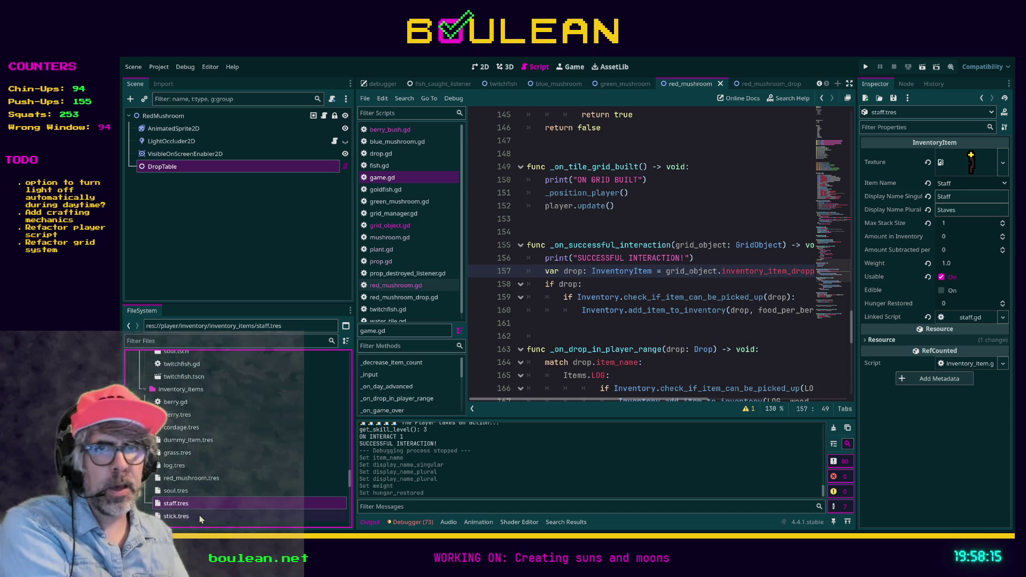
pyautogui.click(200, 517)
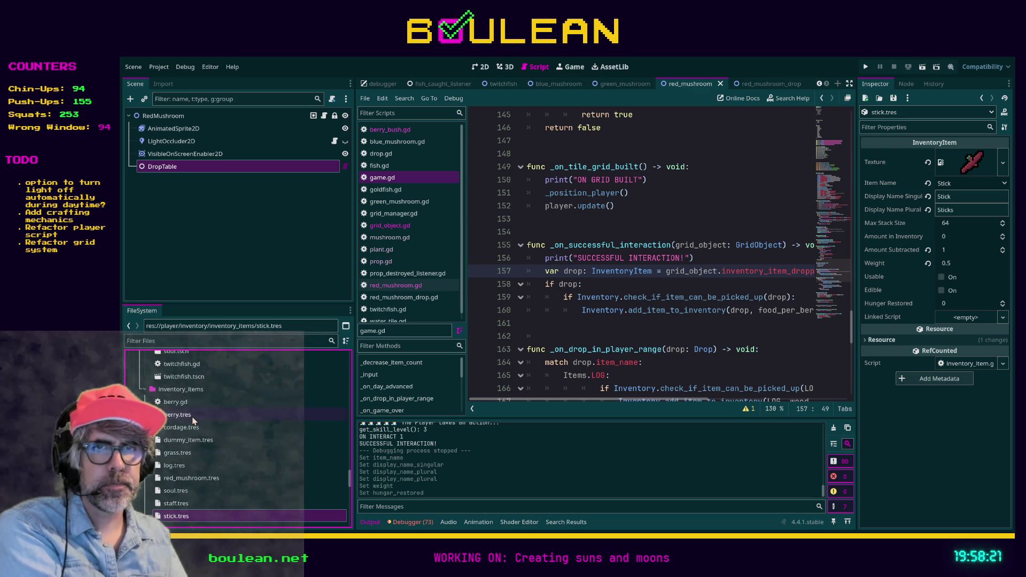
pyautogui.click(199, 478)
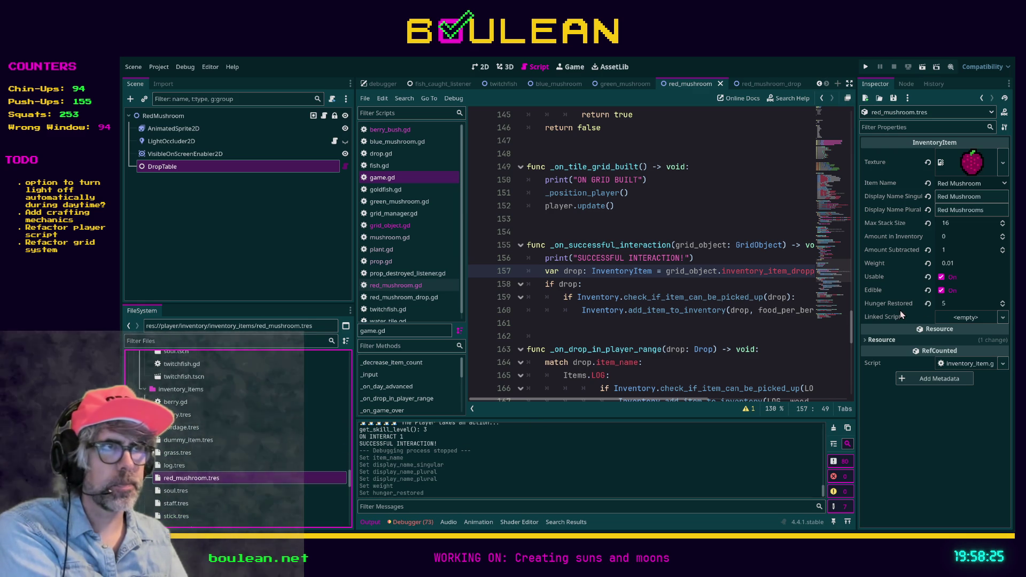
# Save the scene and show the RedMushroom node's properties.
pyautogui.click(666, 328)
pyautogui.hotkey('ctrl', 's')
pyautogui.click(173, 115)
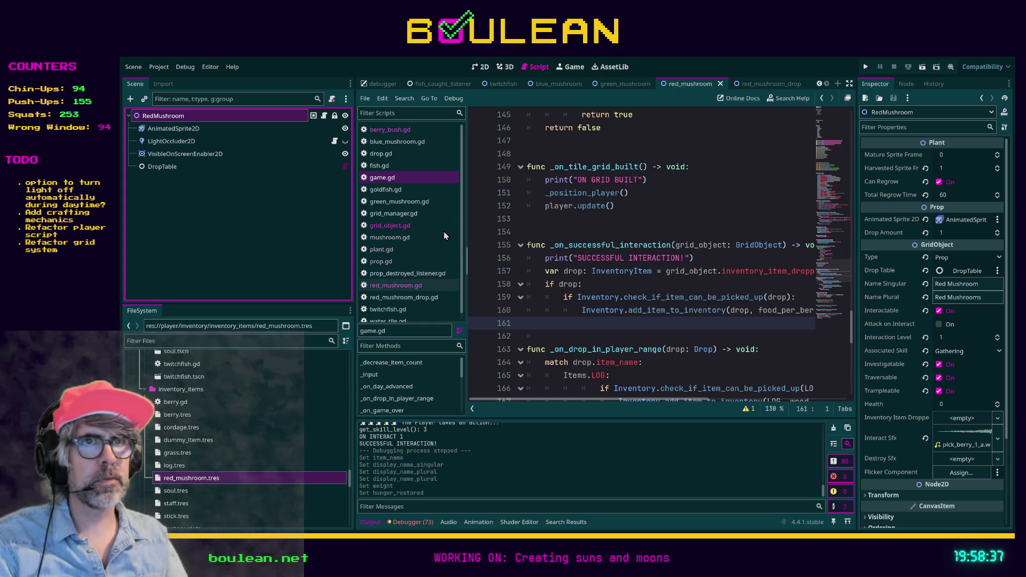
# Follow berry_bush.gd's parent classes through plant.gd and prop.gd to grid_object.gd.
pyautogui.scroll(15, 481, 251)
pyautogui.scroll(5, 605, 230)
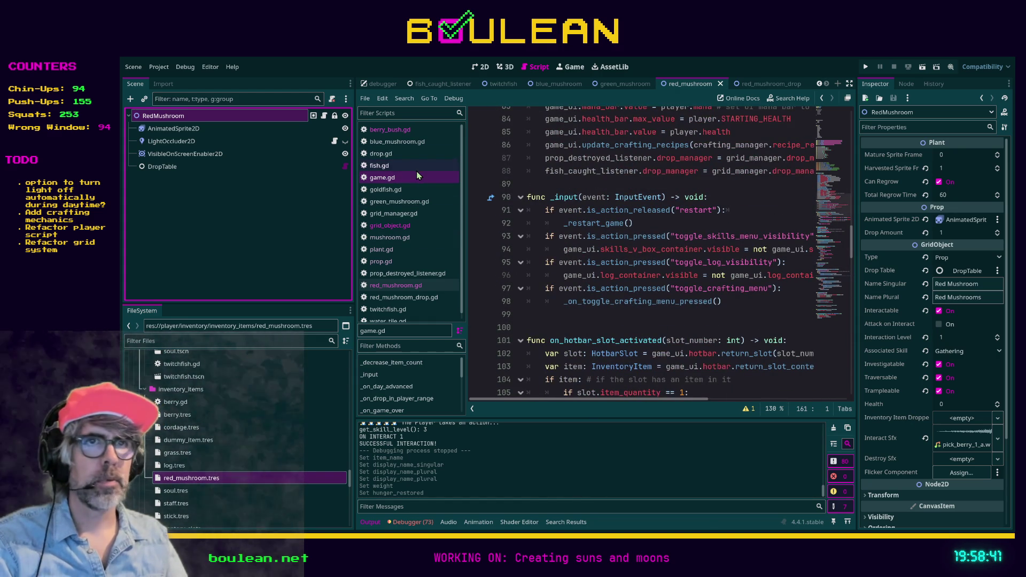
pyautogui.click(400, 130)
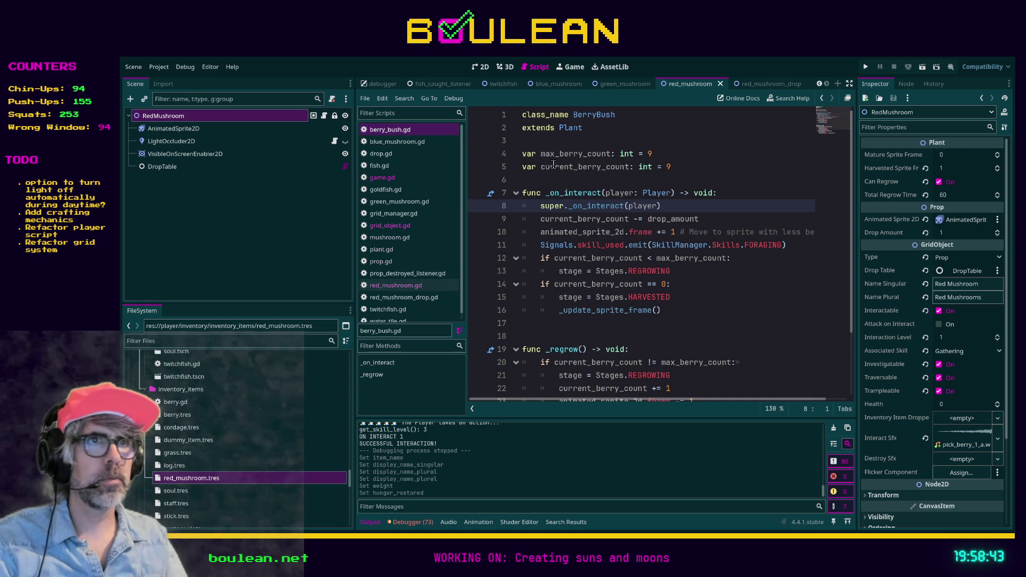
pyautogui.keyDown('ctrl'); pyautogui.click(574, 131); pyautogui.keyUp('ctrl')
pyautogui.keyDown('ctrl'); pyautogui.click(573, 131); pyautogui.keyUp('ctrl')
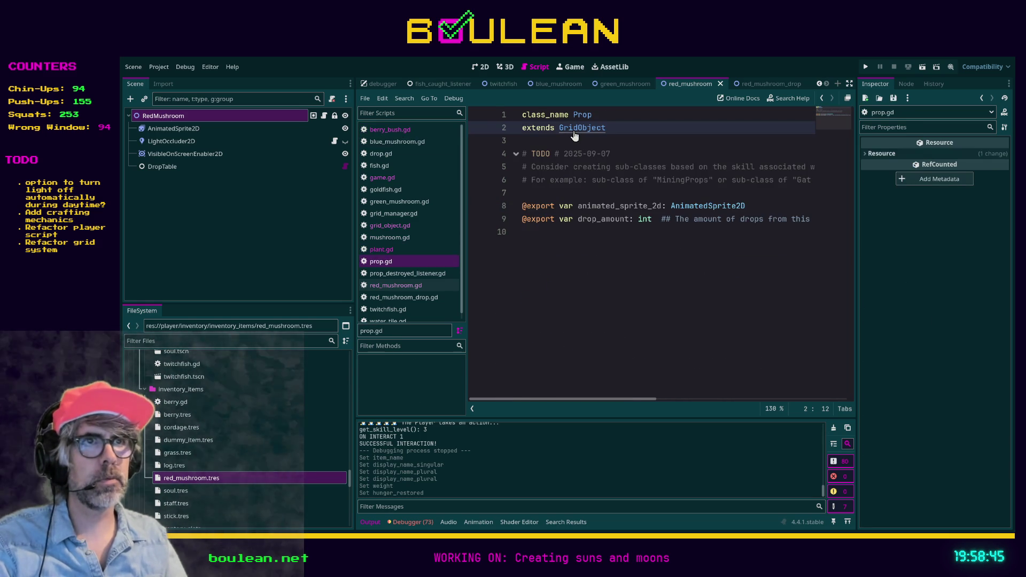
pyautogui.keyDown('ctrl'); pyautogui.click(575, 131); pyautogui.keyUp('ctrl')
# Move the inventory_item_dropped export up under drop_table, then reselect RedMushroom.
pyautogui.scroll(14, 739, 273)
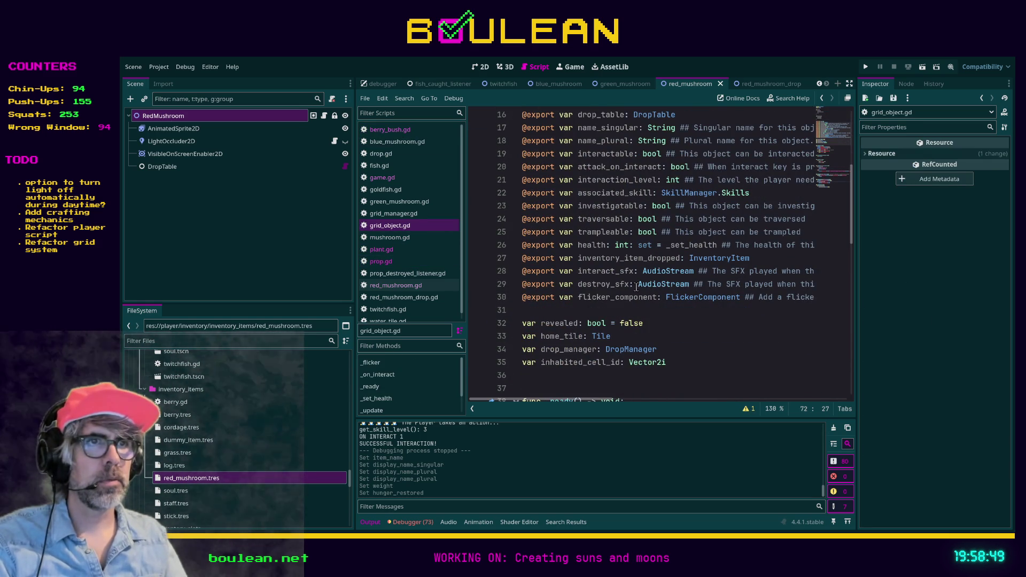
pyautogui.scroll(1, 698, 323)
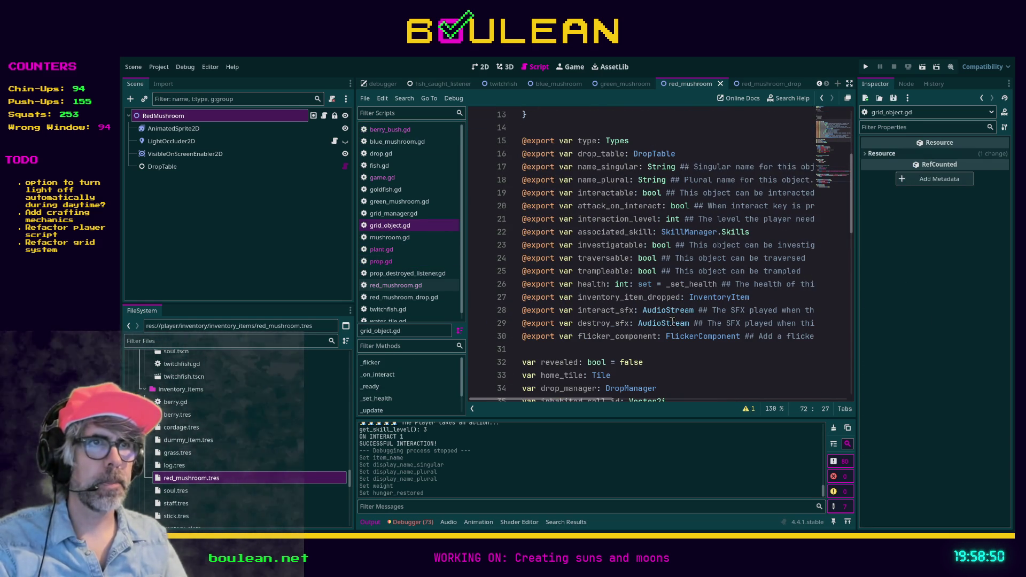
pyautogui.click(754, 297)
pyautogui.hotkey('alt', 'Up')
pyautogui.hotkey('alt', 'Up')
pyautogui.hotkey('alt', 'Up')
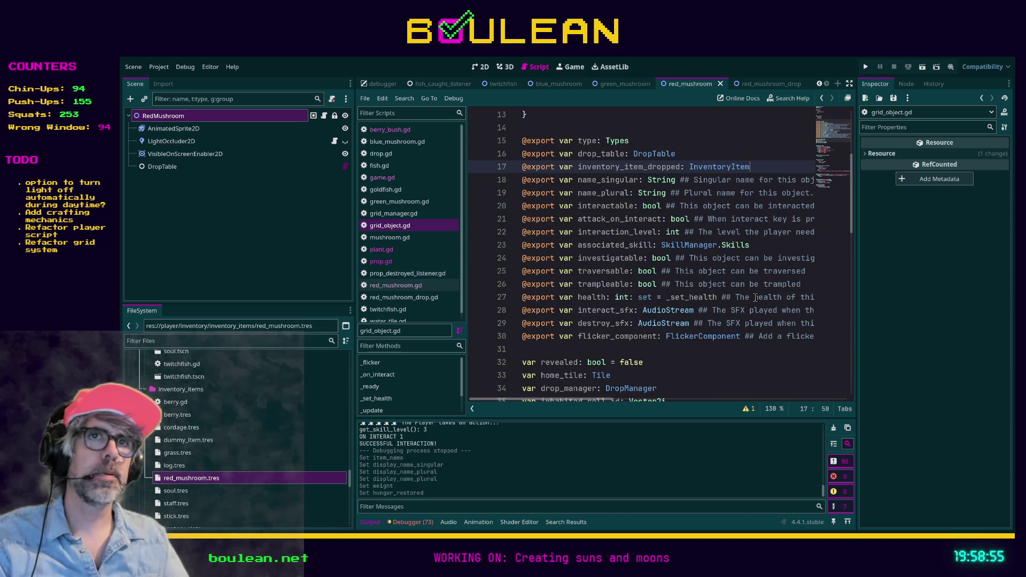
pyautogui.click(206, 129)
pyautogui.click(178, 117)
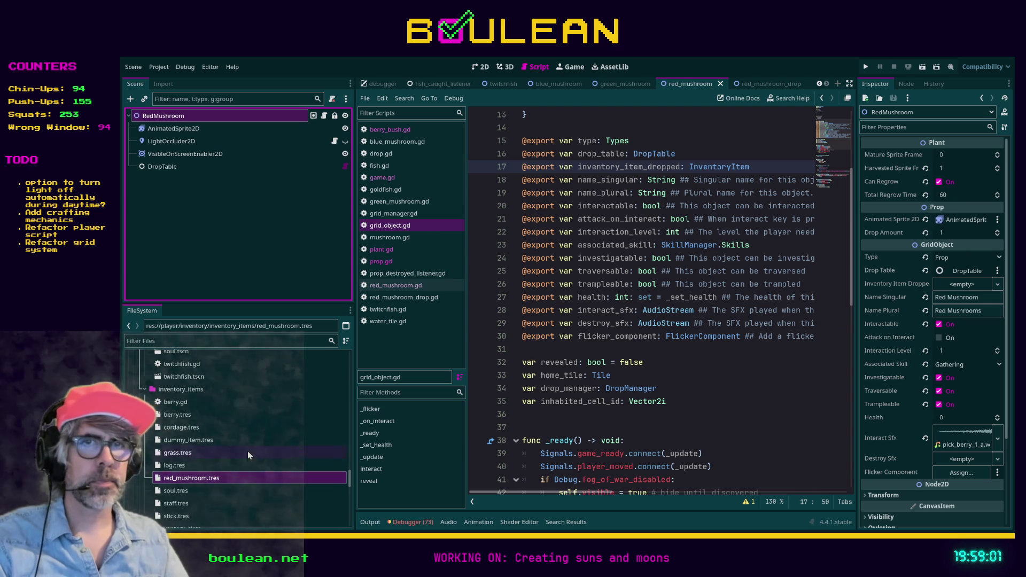
# Assign red_mushroom.tres as RedMushroom's Inventory Item Dropped and save the scene.
pyautogui.moveTo(211, 480)
pyautogui.mouseDown()
pyautogui.moveTo(733, 356)
pyautogui.moveTo(954, 289)
pyautogui.mouseUp()
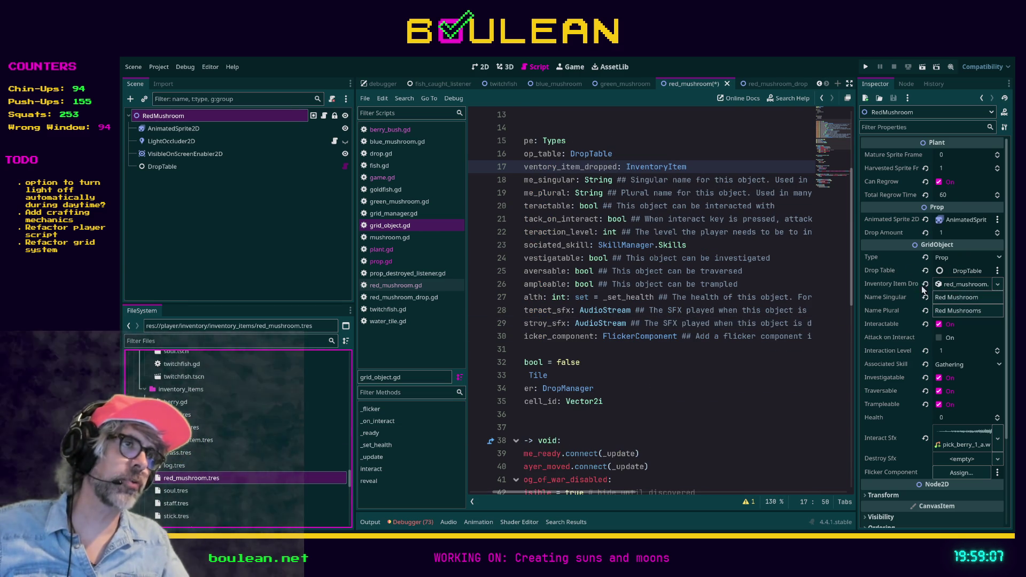
pyautogui.click(711, 367)
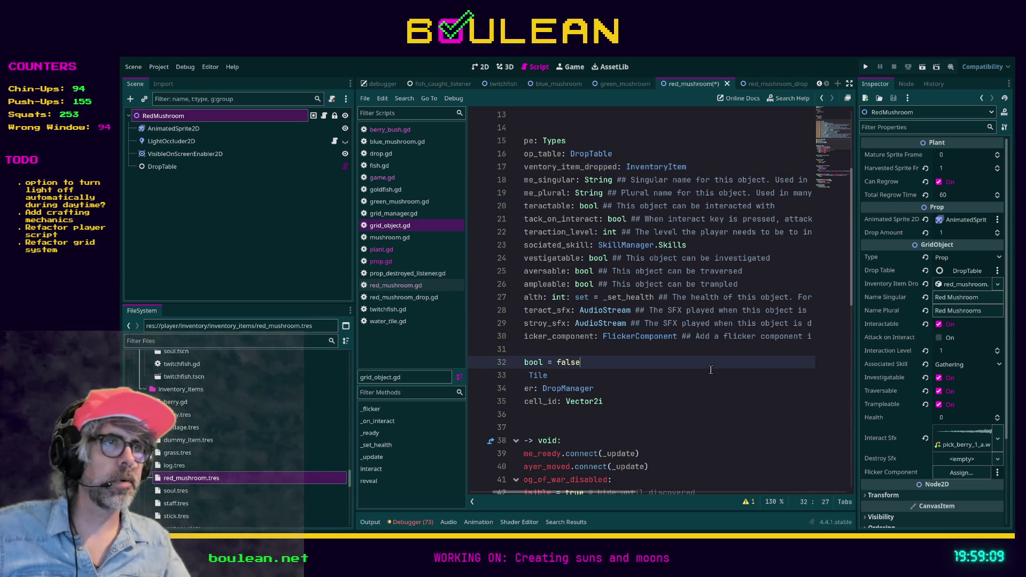
pyautogui.hotkey('ctrl', 's')
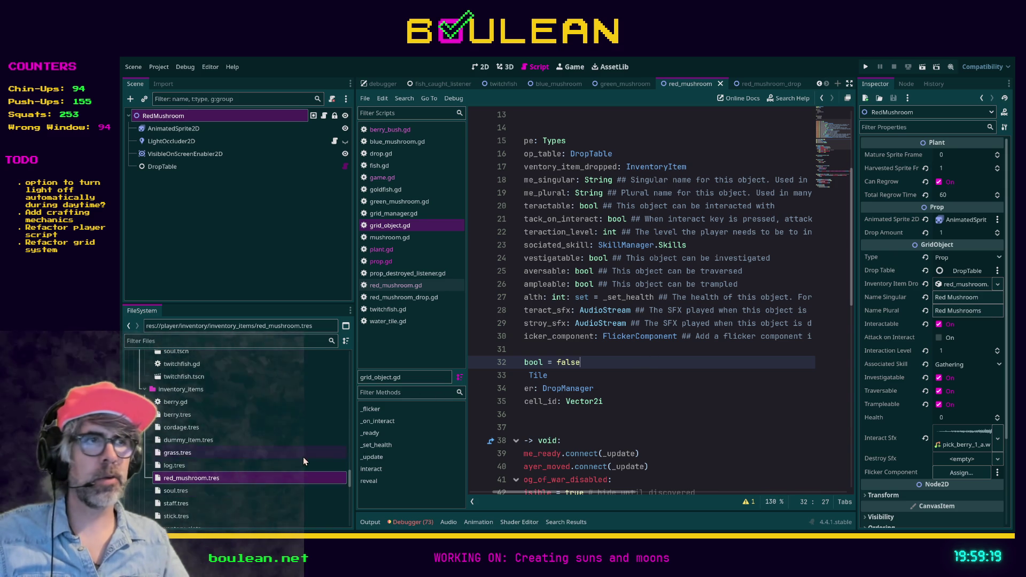
# Inspect the red_mushroom.tres item resource alongside the script.
pyautogui.click(192, 478)
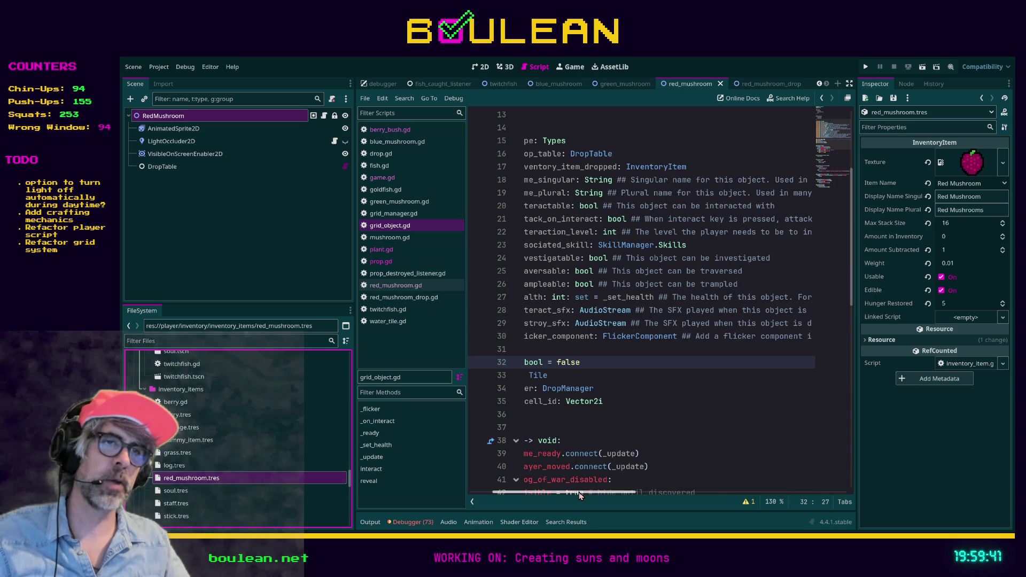
pyautogui.moveTo(580, 495); pyautogui.dragTo(543, 497)
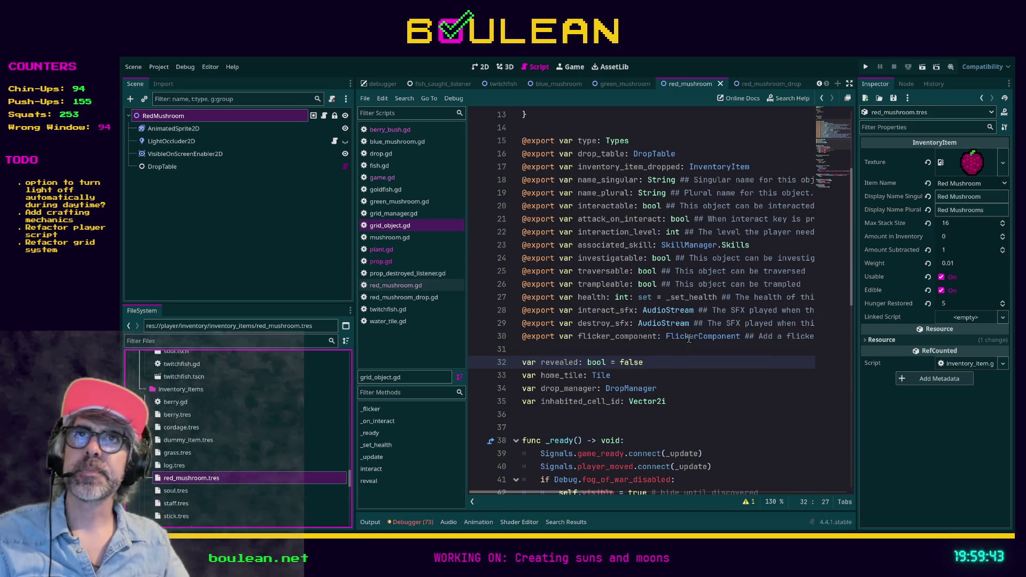
pyautogui.click(713, 337)
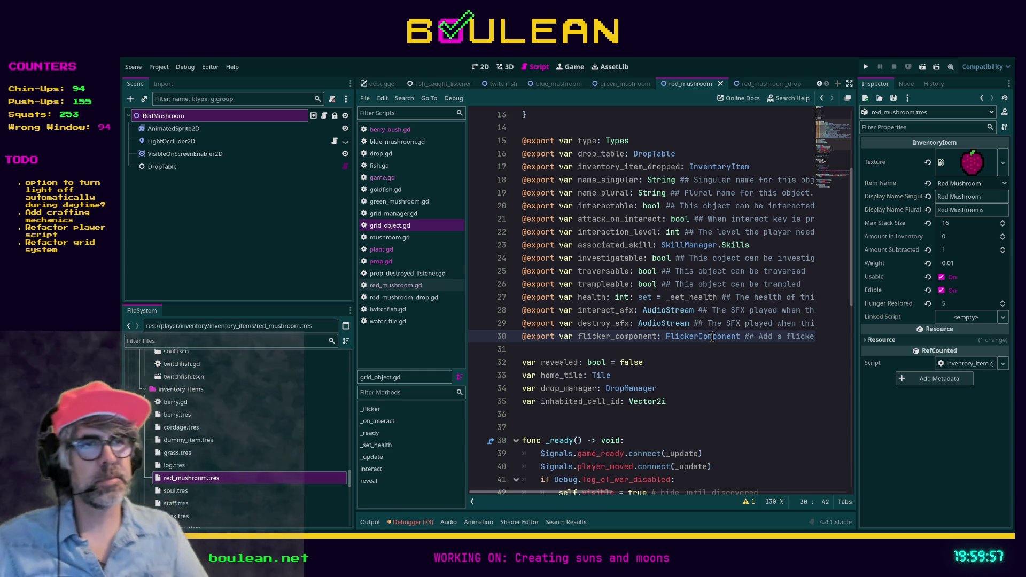
pyautogui.click(541, 353)
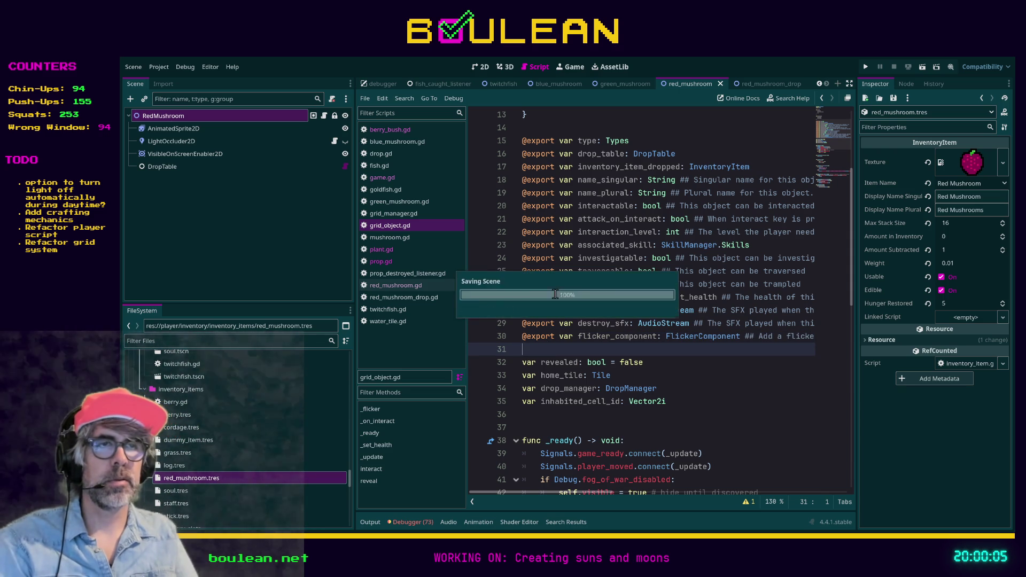
# Run the game, remove the goblins, walk the wizard up and toggle the solid-cell overlay.
pyautogui.press('F5')
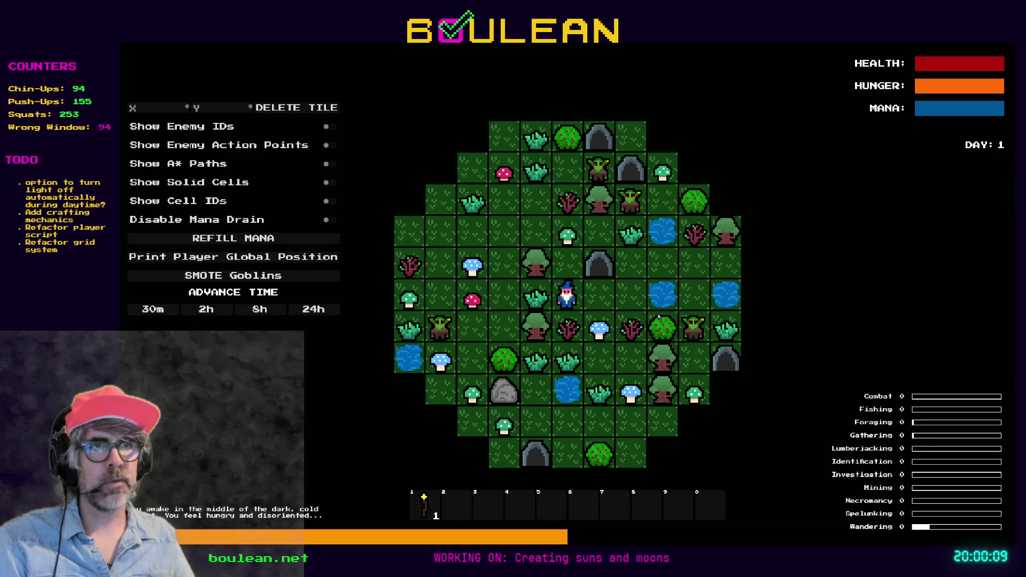
pyautogui.press('Left')
pyautogui.press('Left')
pyautogui.click(271, 277)
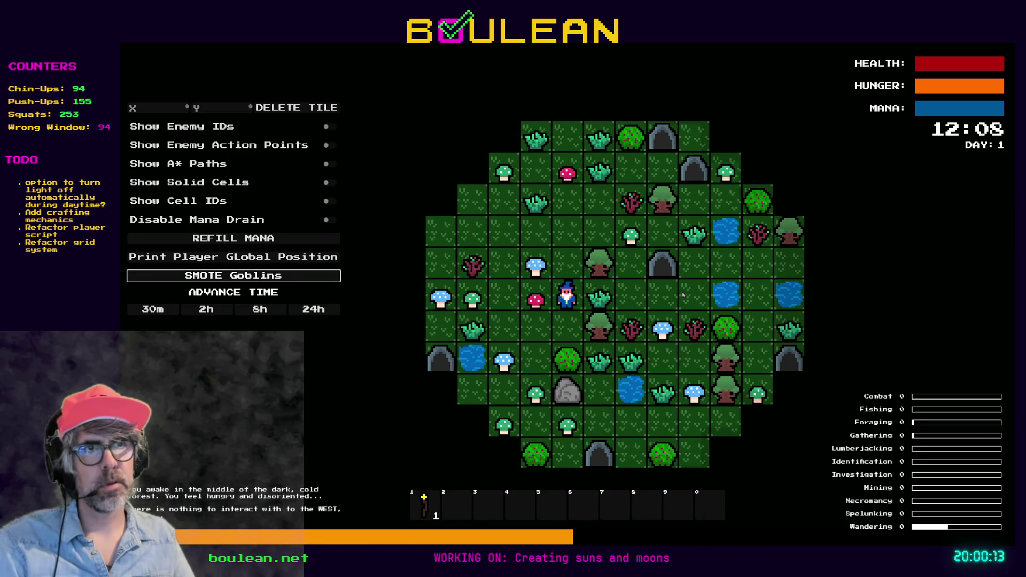
pyautogui.press('Up')
pyautogui.press('Up')
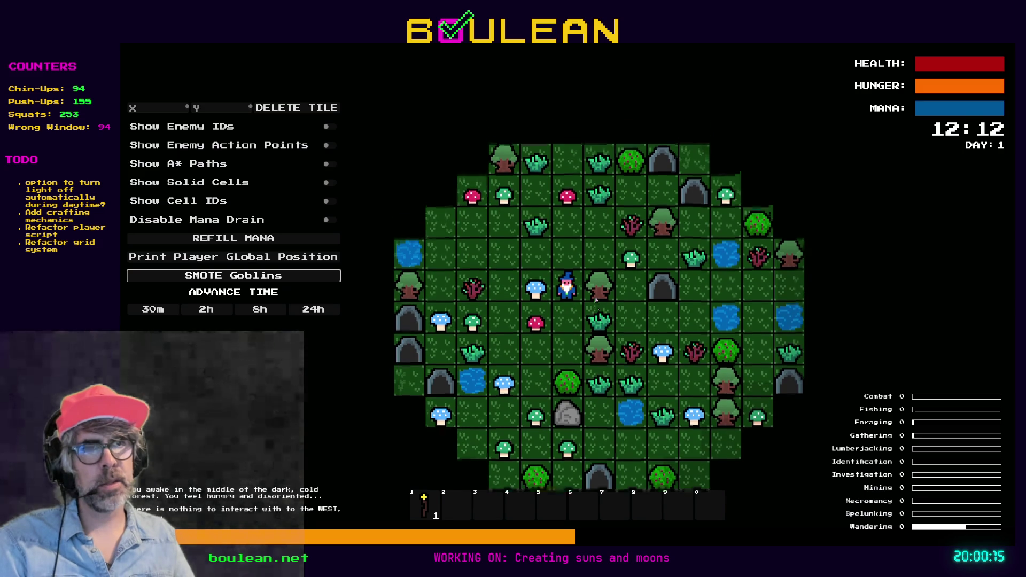
pyautogui.press('Up')
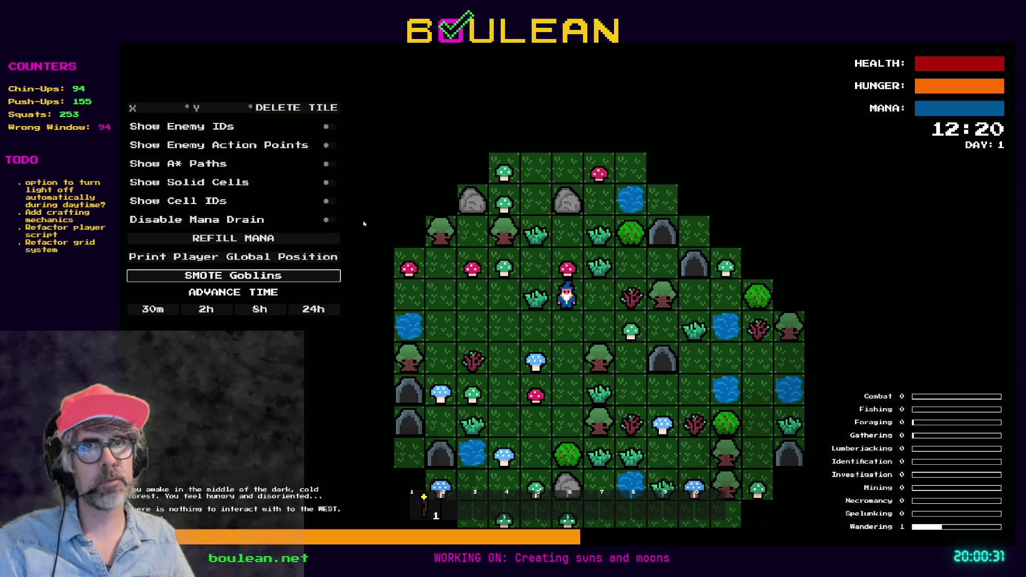
pyautogui.click(326, 182)
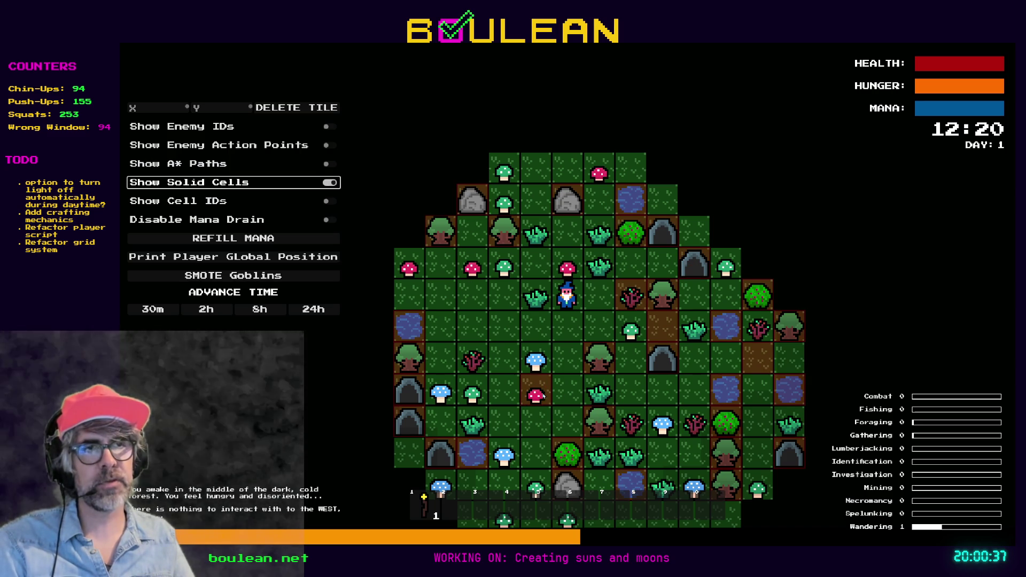
pyautogui.click(329, 183)
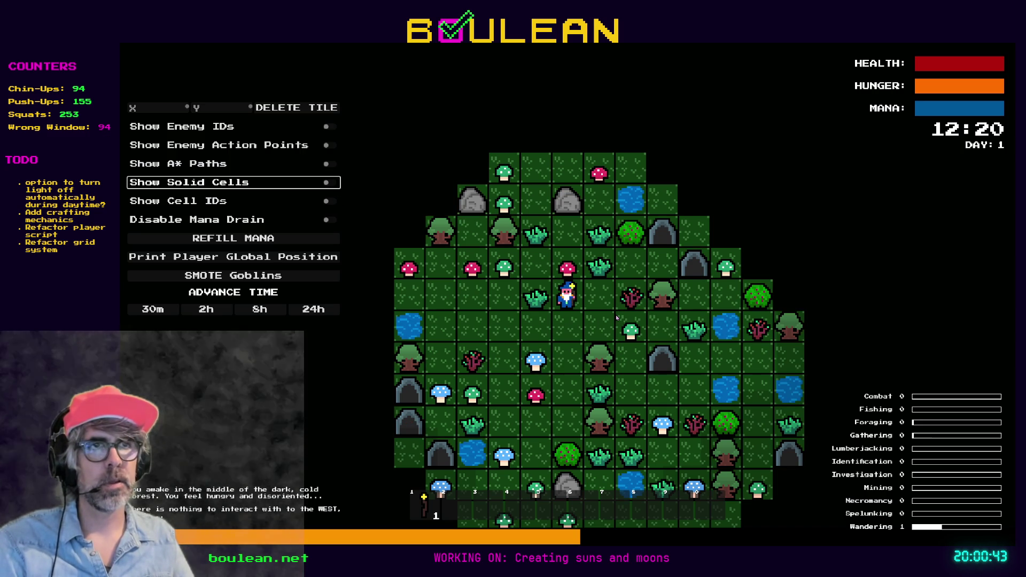
# Chop three red mushrooms and a green mushroom, then stop the game.
pyautogui.press('Up')
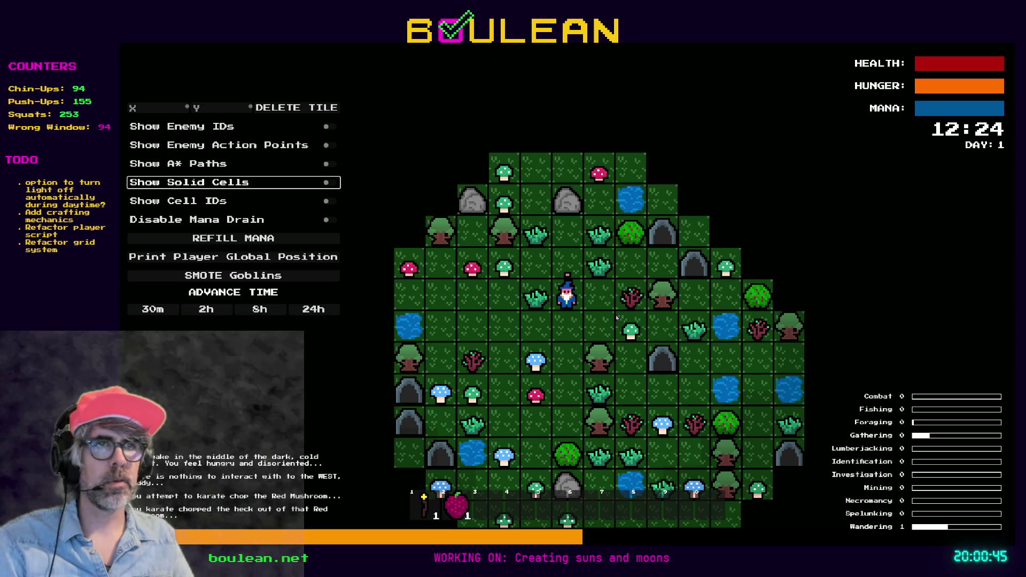
pyautogui.press('Left')
pyautogui.press('Left')
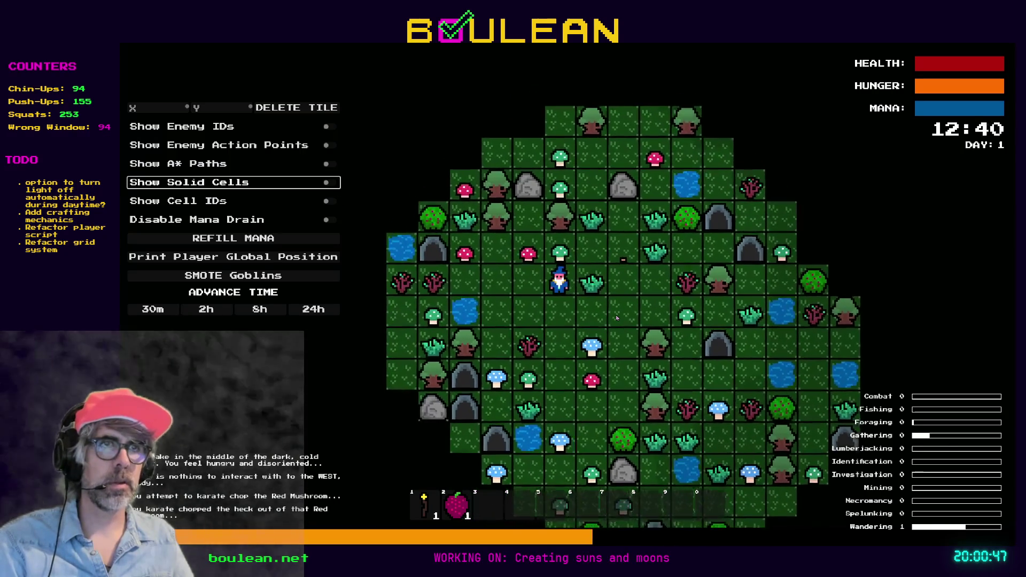
pyautogui.press('Up')
pyautogui.press('Left')
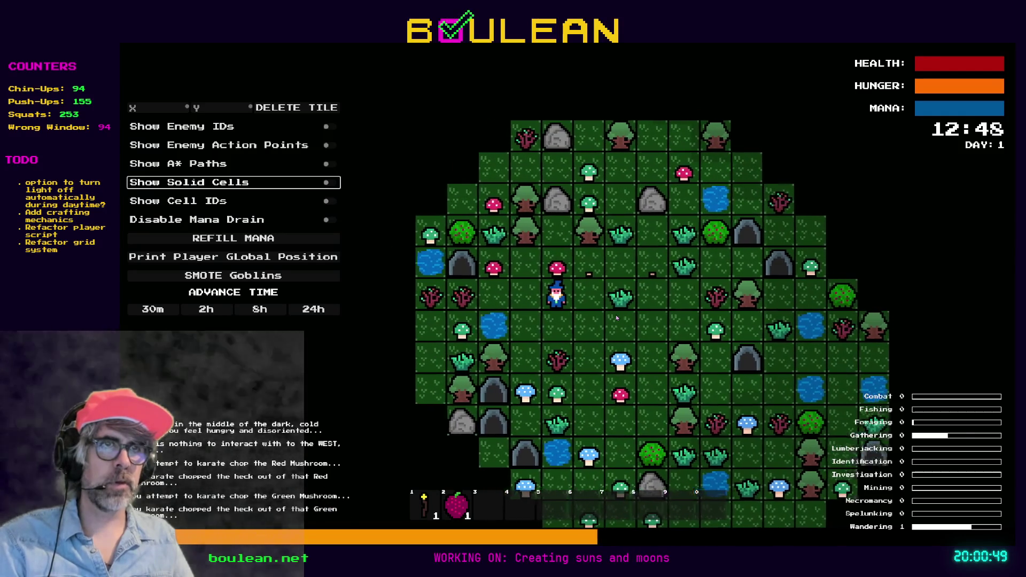
pyautogui.press('Up')
pyautogui.press('Left')
pyautogui.press('Left')
pyautogui.press('Up')
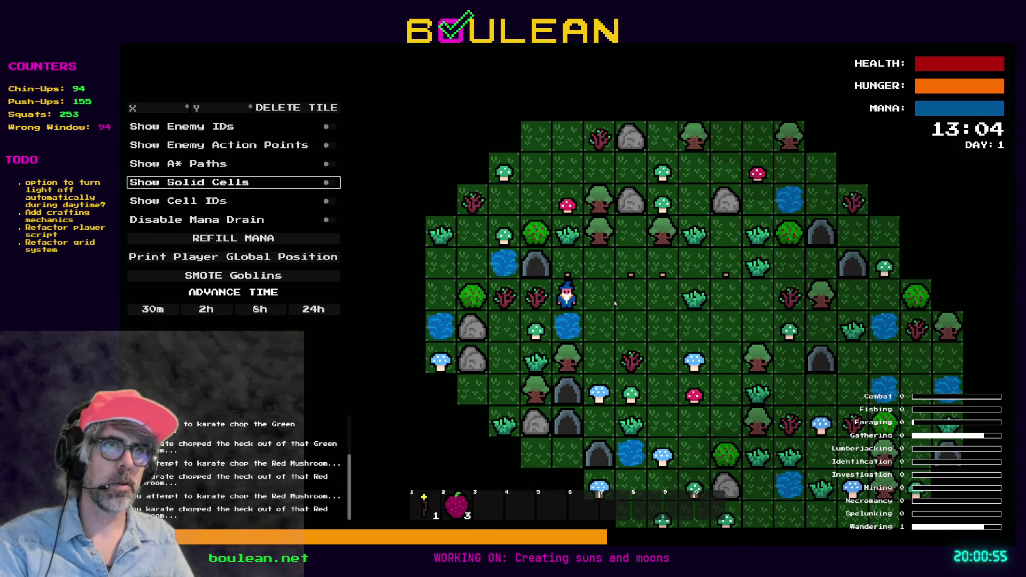
pyautogui.press('F8')
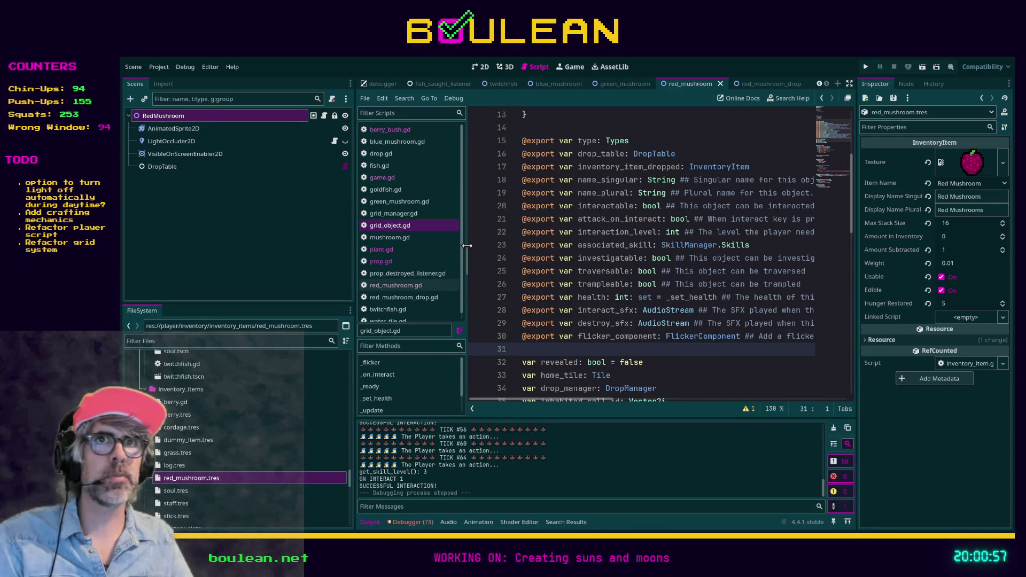
# Give red_mushroom.tres the mushroom_red_1_b_outlined_16x16_x2.png texture, then run the game.
pyautogui.click(179, 466)
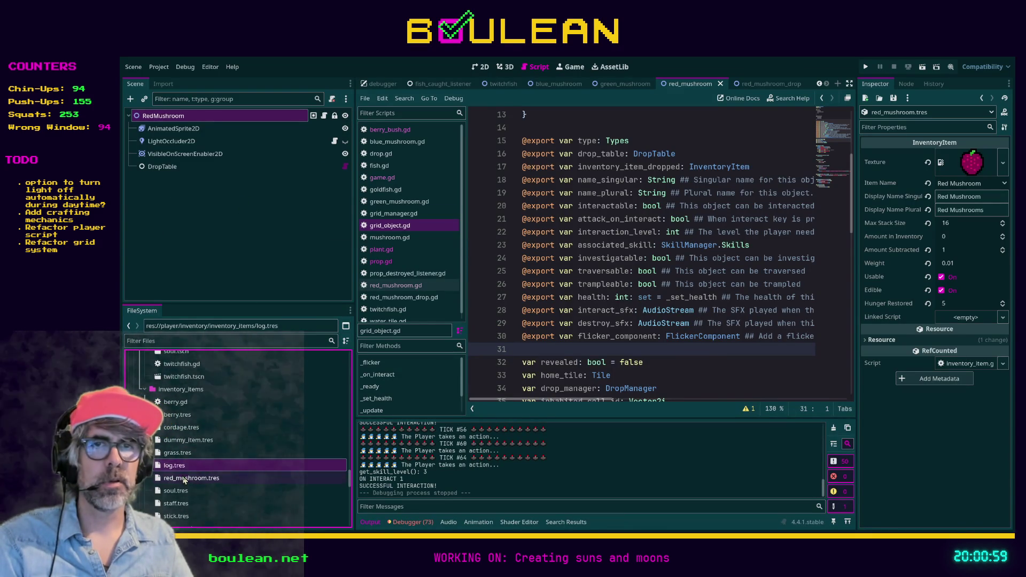
pyautogui.click(184, 478)
pyautogui.click(159, 340)
pyautogui.write('red_mush')
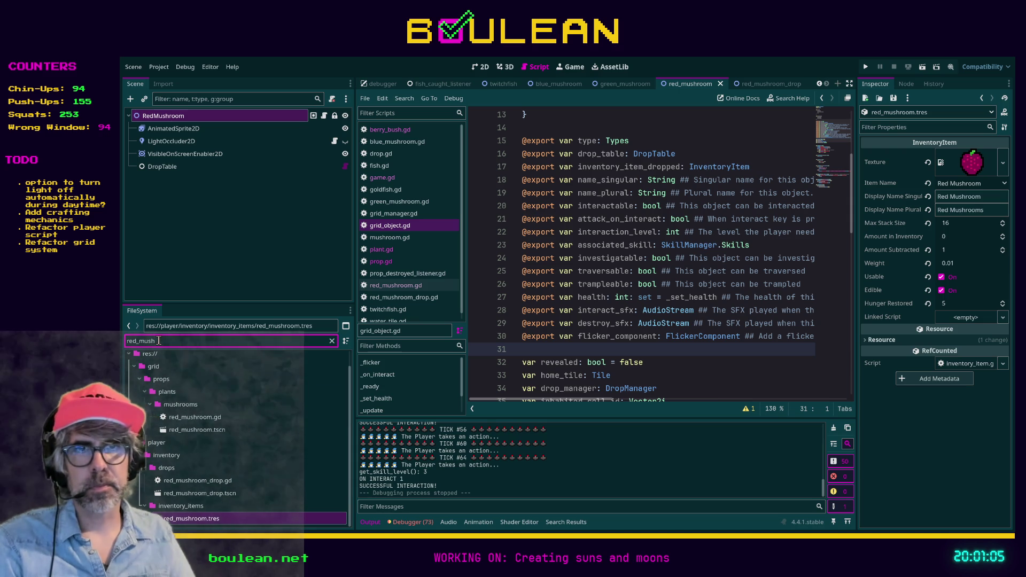
pyautogui.doubleClick(188, 342)
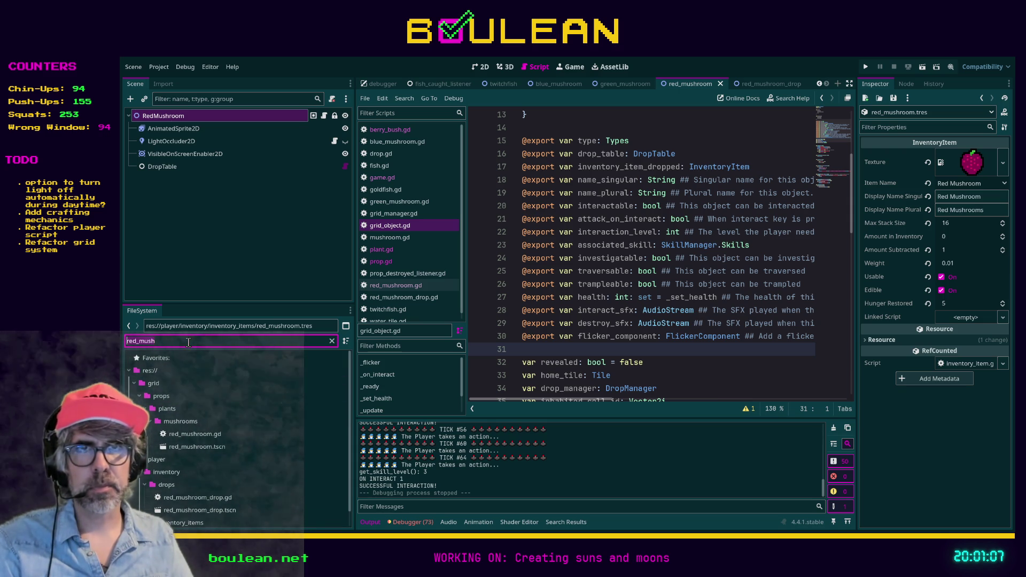
pyautogui.write('mushro')
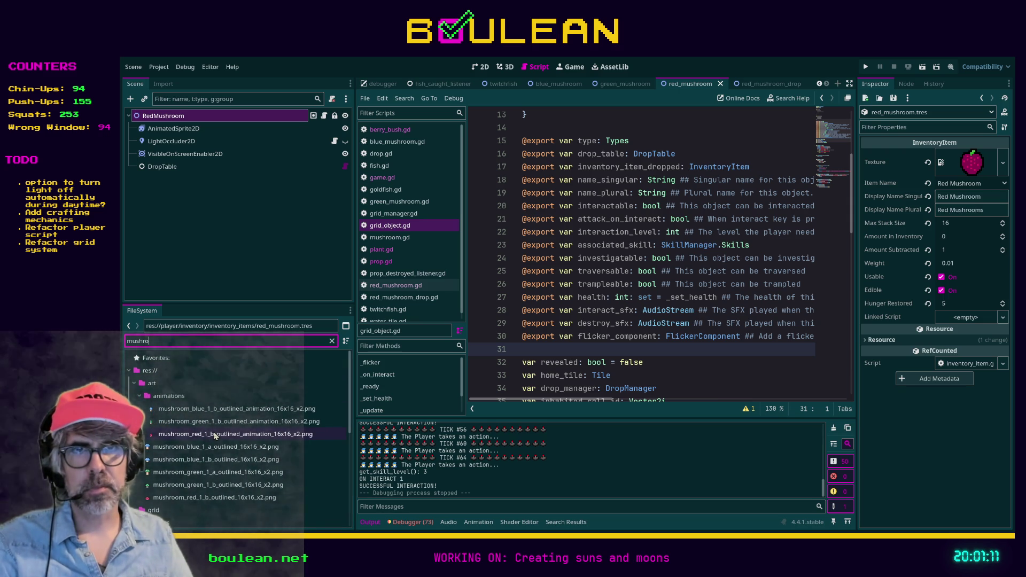
pyautogui.moveTo(214, 498); pyautogui.dragTo(972, 166)
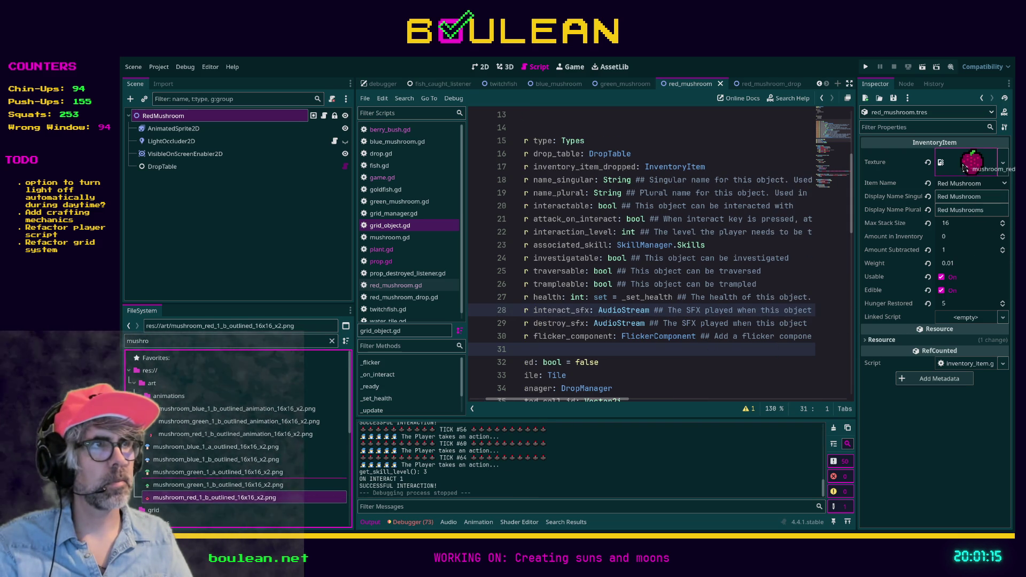
pyautogui.click(796, 258)
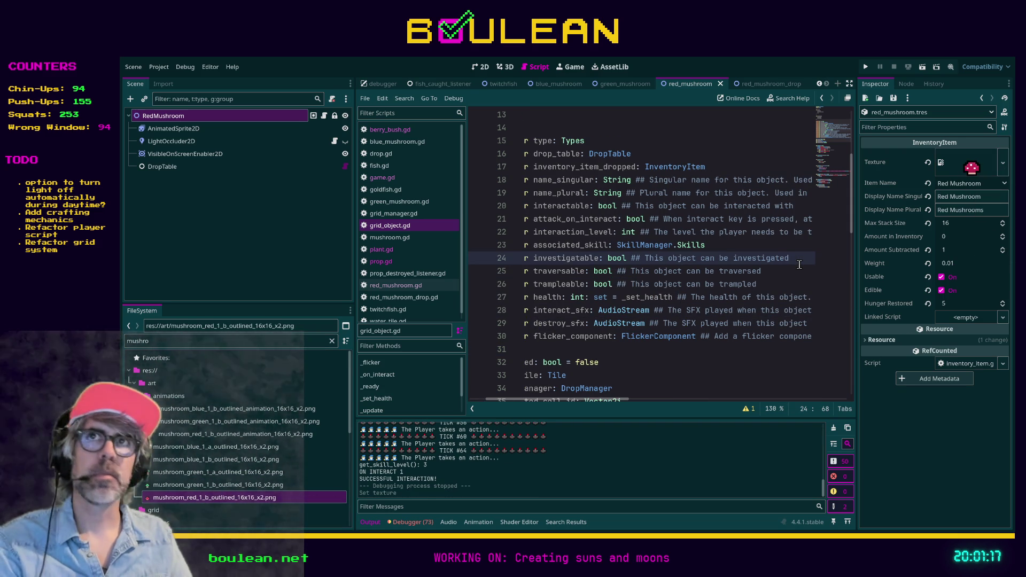
pyautogui.press('F5')
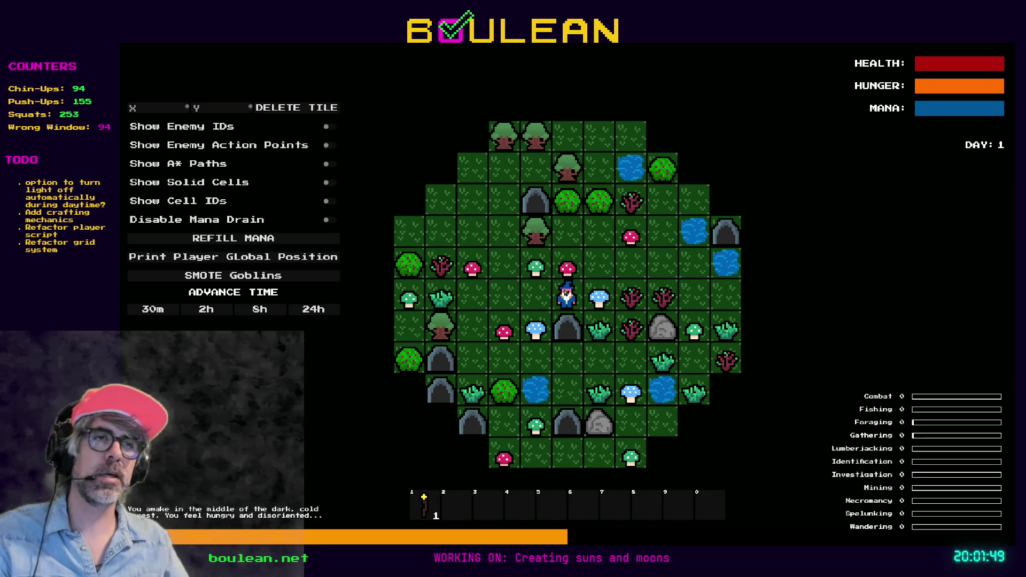
# Chop the cave entrance and harvest the nearby red mushrooms.
pyautogui.press('Down')
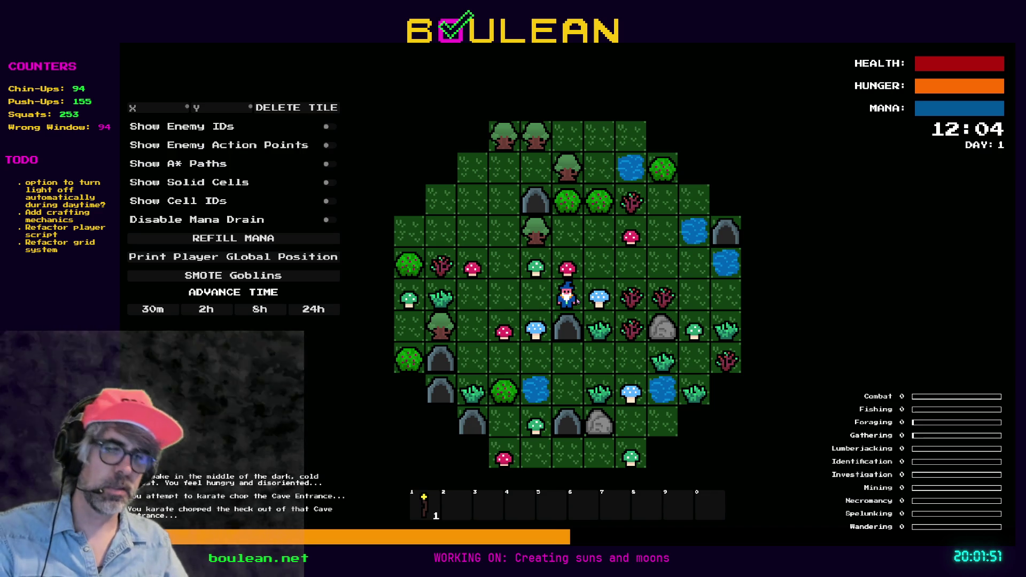
pyautogui.press('Up')
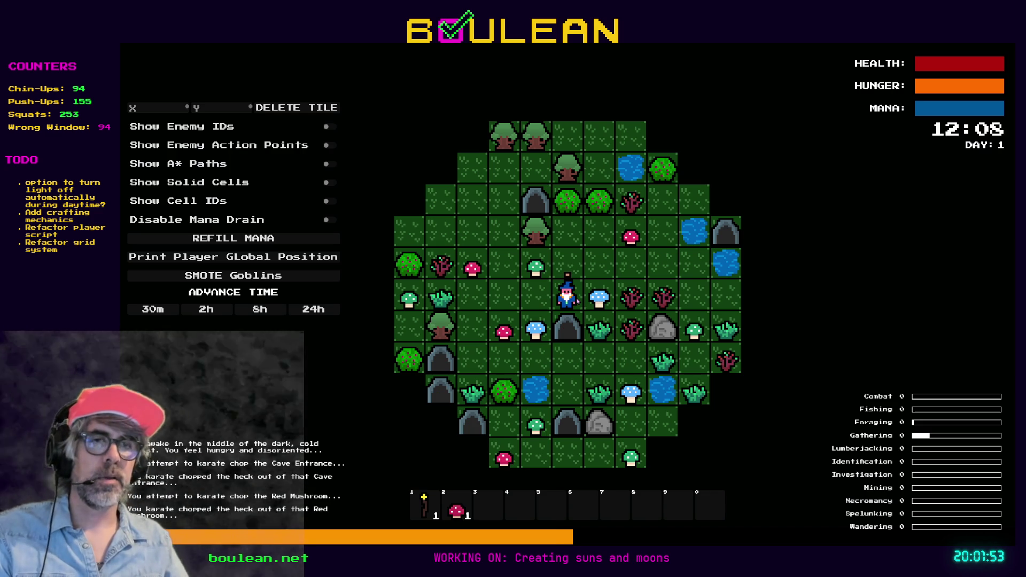
pyautogui.press('Left')
pyautogui.press('Left')
pyautogui.press('Down')
pyautogui.press('Left')
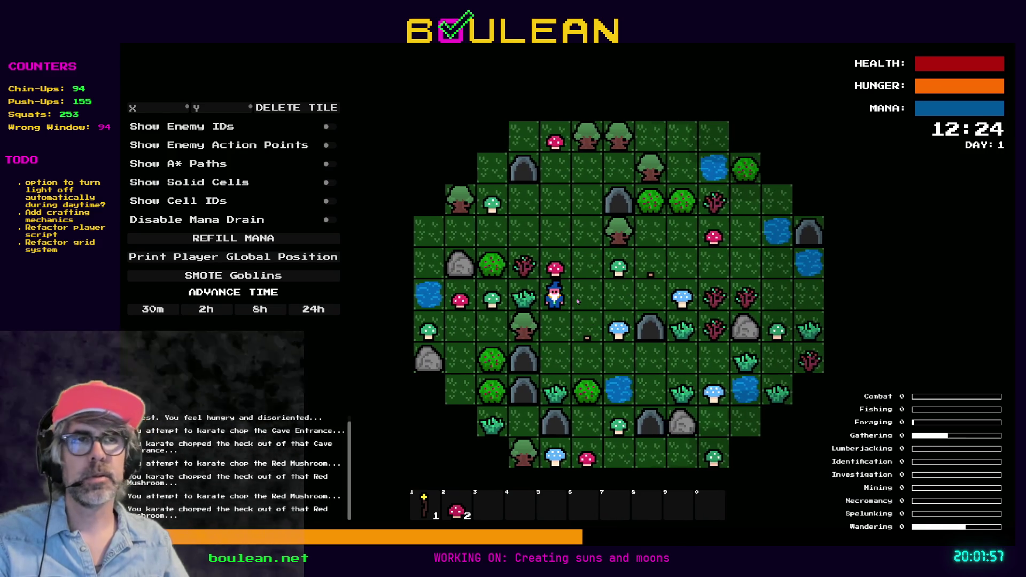
pyautogui.press('Up')
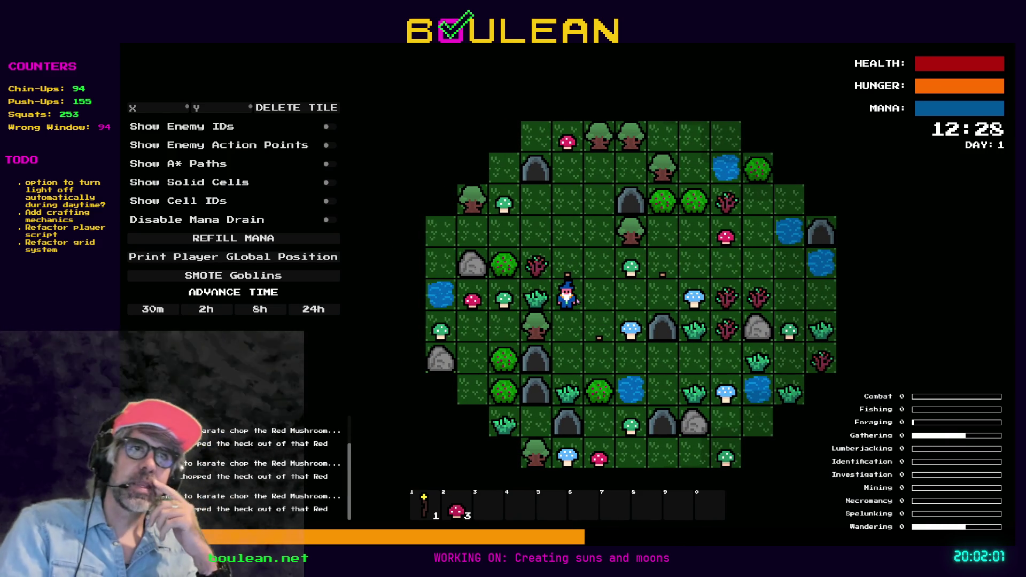
# Walk the wizard to another red mushroom, harvest it, and stop the game.
pyautogui.press('Up')
pyautogui.press('Right')
pyautogui.press('Right')
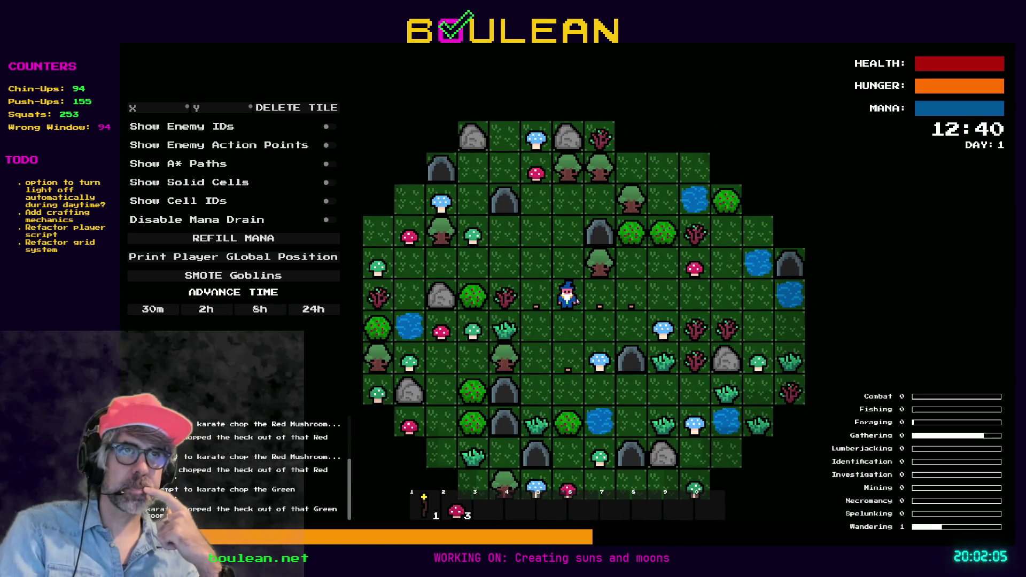
pyautogui.press('Up')
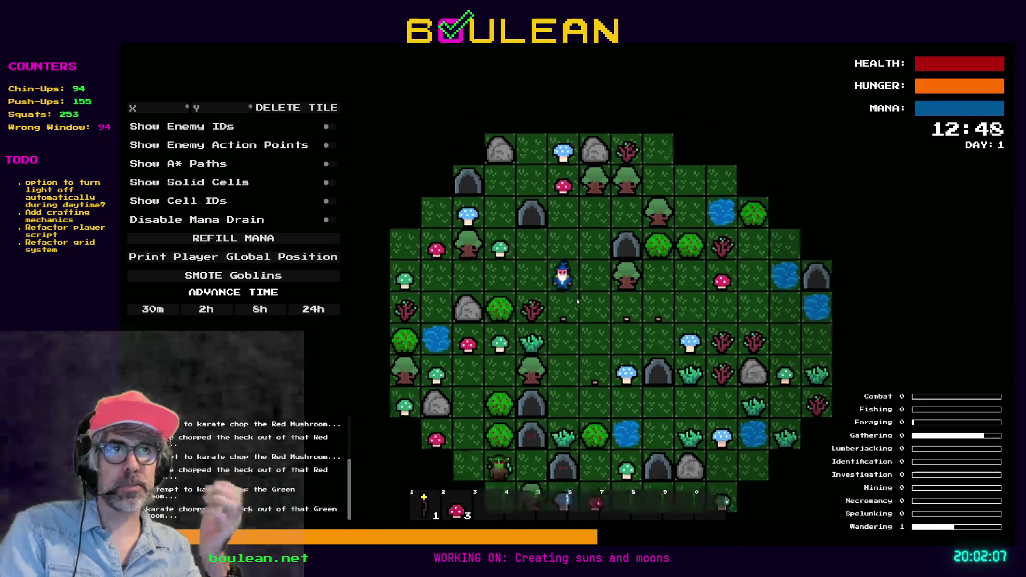
pyautogui.press('Up')
pyautogui.press('Left')
pyautogui.press('Up')
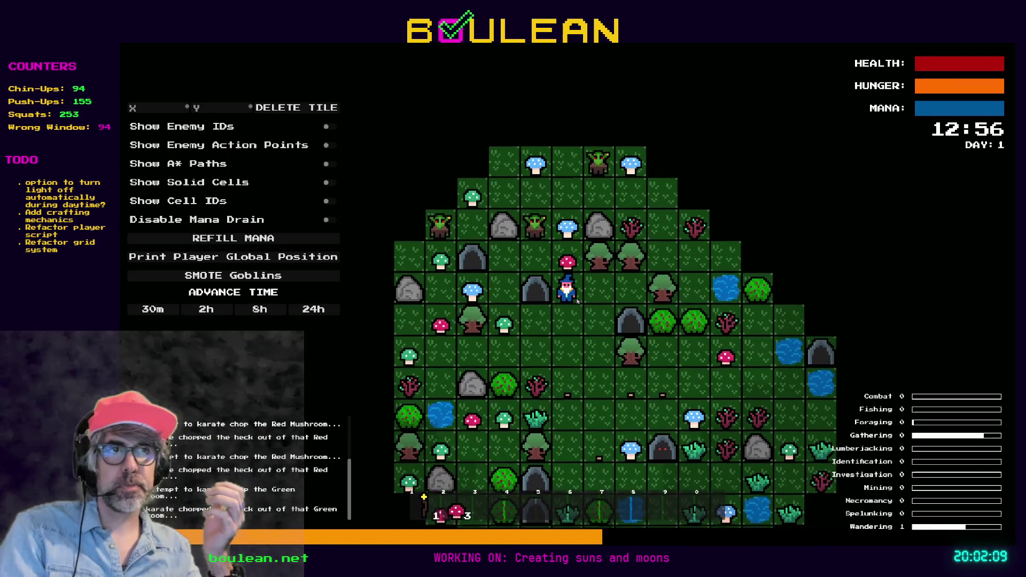
pyautogui.press('Up')
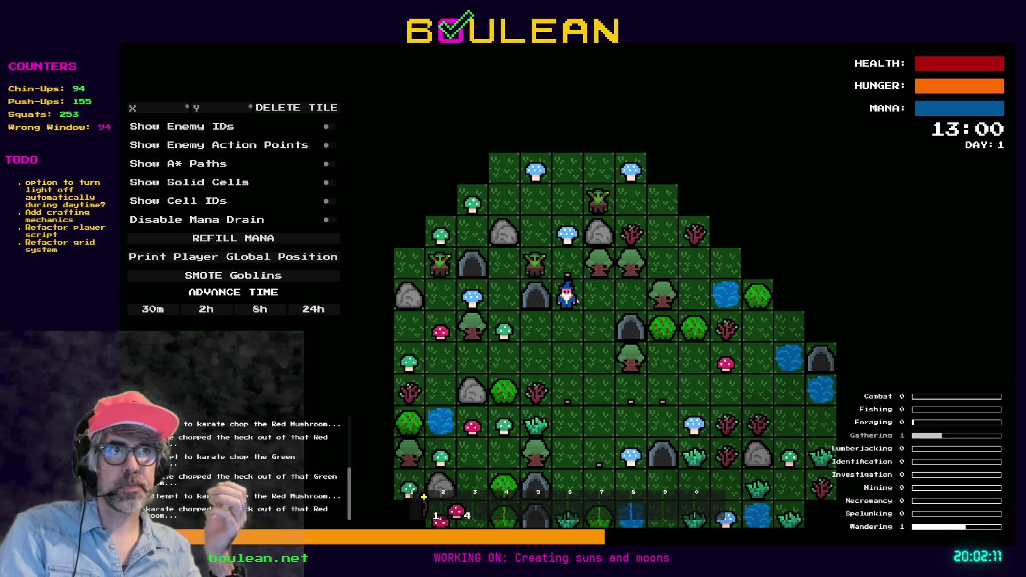
pyautogui.press('Right')
pyautogui.press('Right')
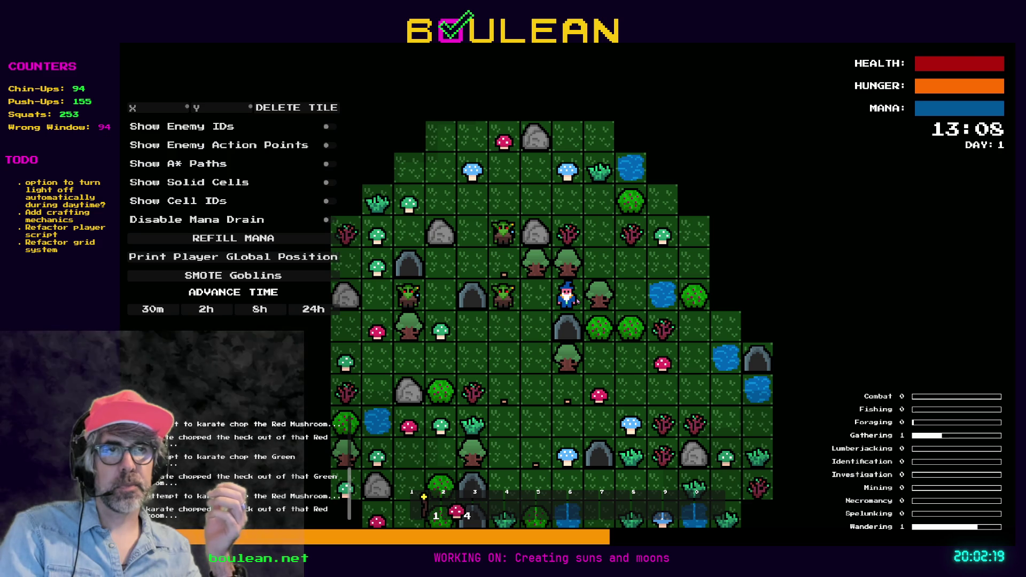
pyautogui.press('F8')
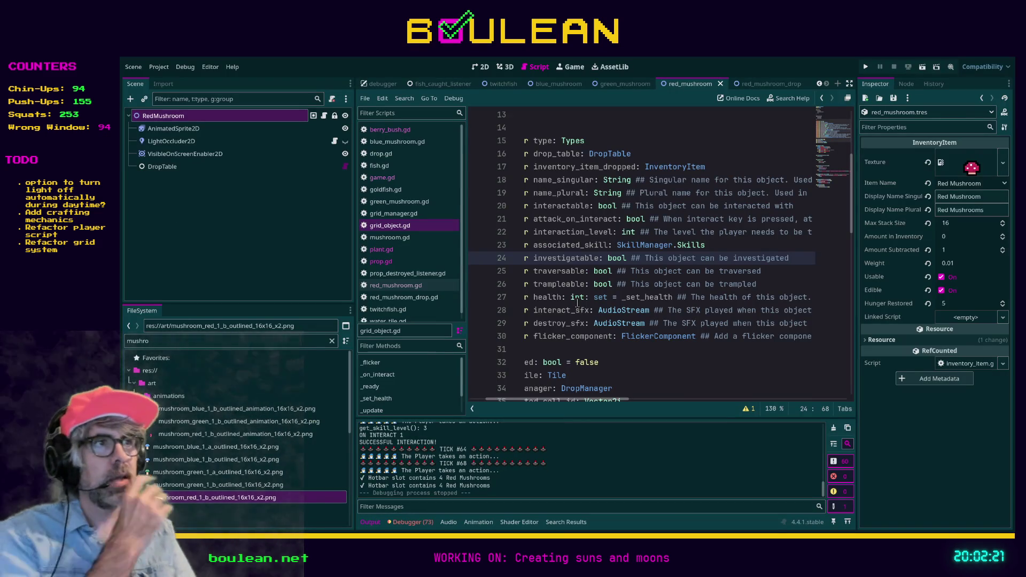
# Check the RedMushroom node's properties and save the red mushroom scene.
pyautogui.click(164, 128)
pyautogui.click(165, 116)
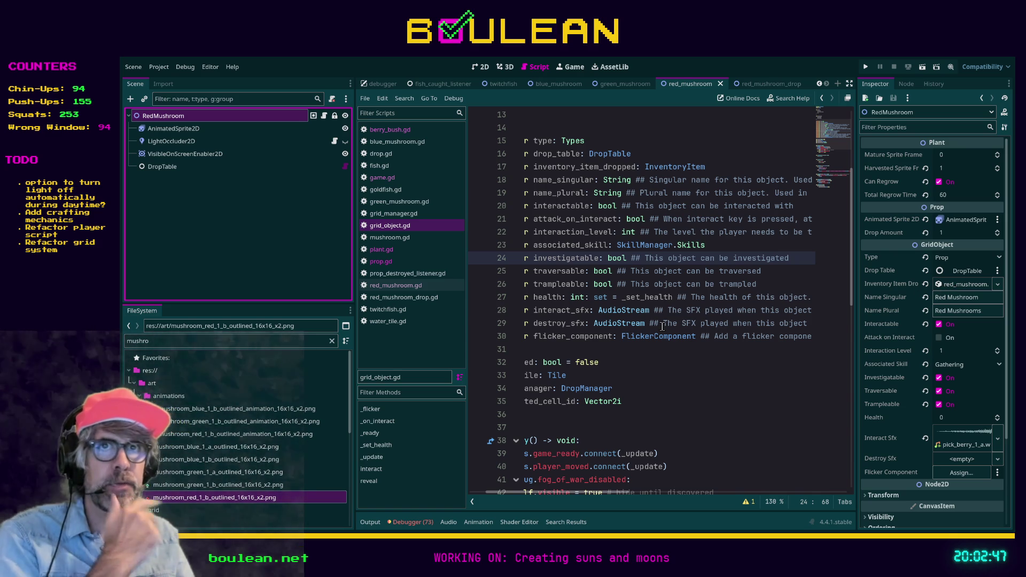
pyautogui.click(729, 140)
pyautogui.hotkey('ctrl', 's')
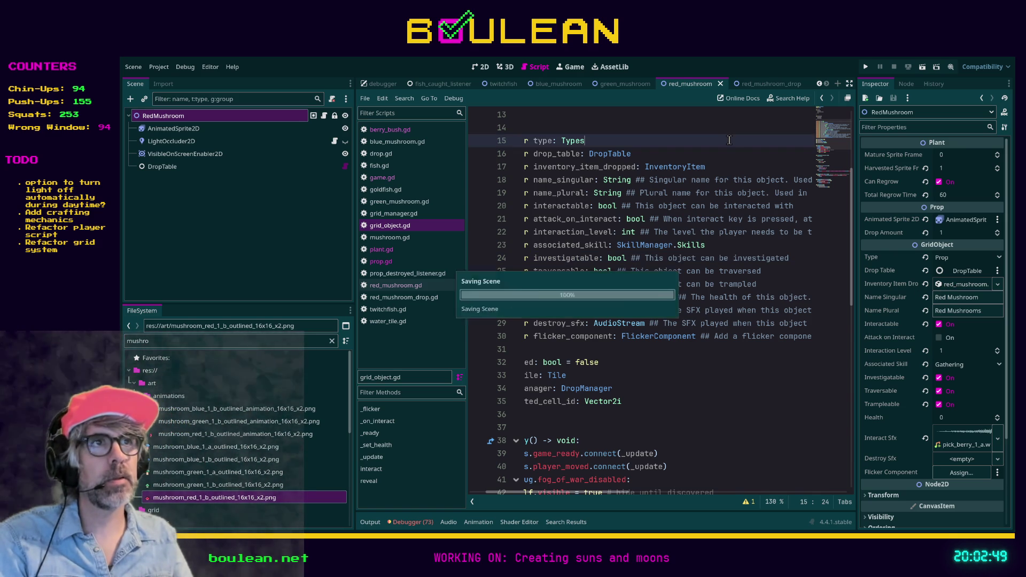
# Switch to the green_mushroom scene.
pyautogui.click(201, 485)
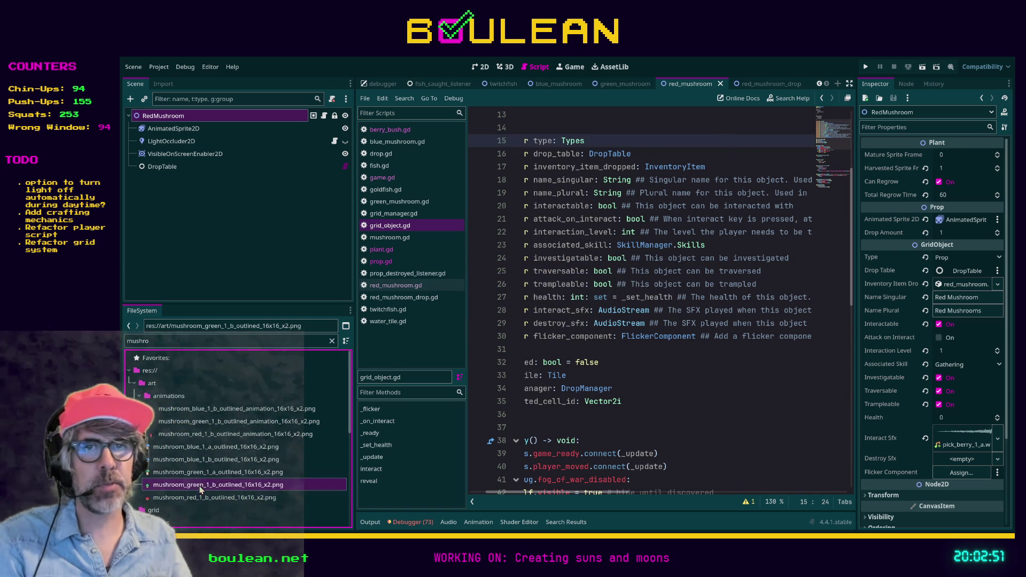
pyautogui.click(200, 498)
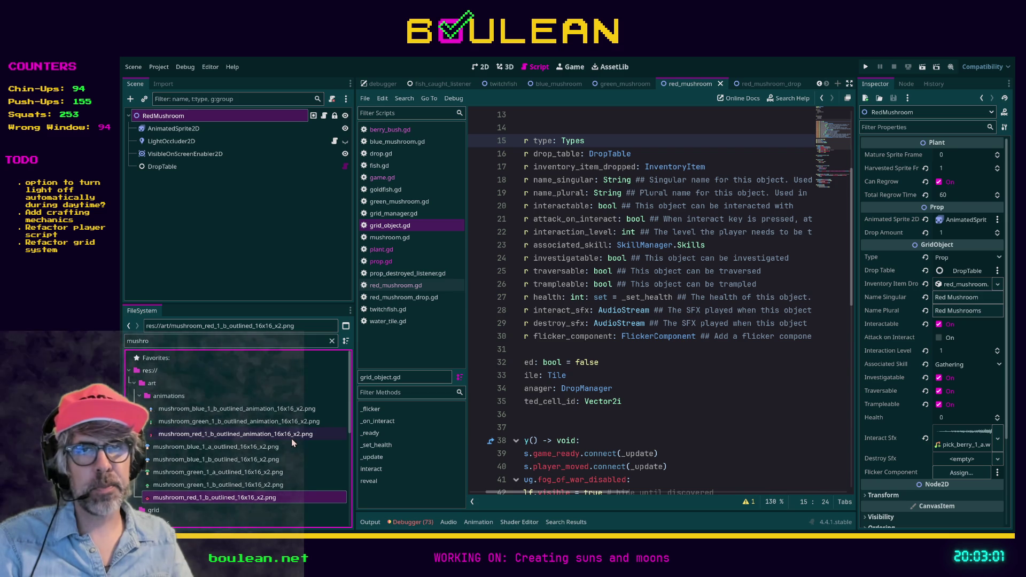
pyautogui.click(631, 83)
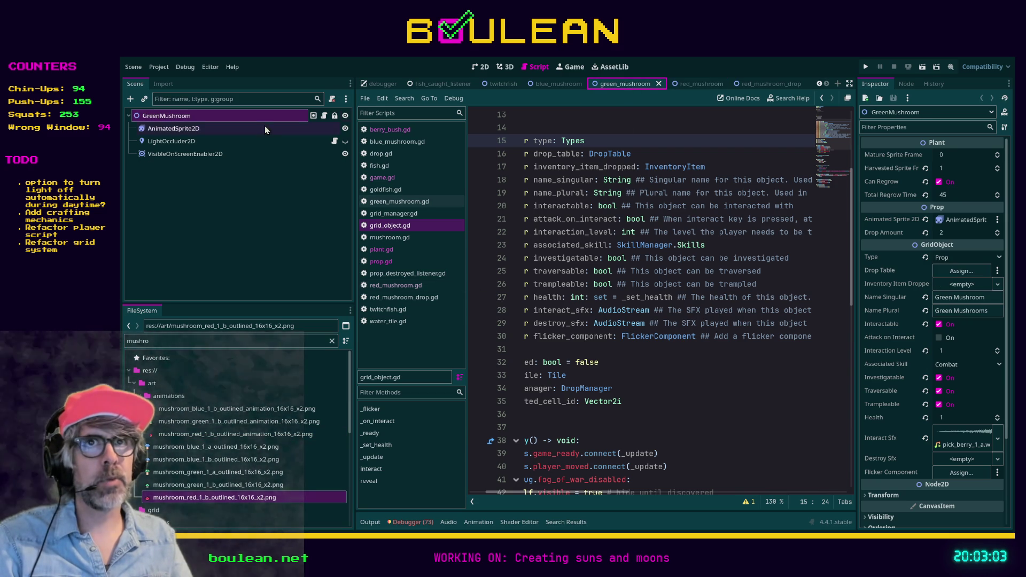
# Paste a DropTable under GreenMushroom and add a new WeightedItem entry to its list.
pyautogui.click(213, 128)
pyautogui.click(171, 115)
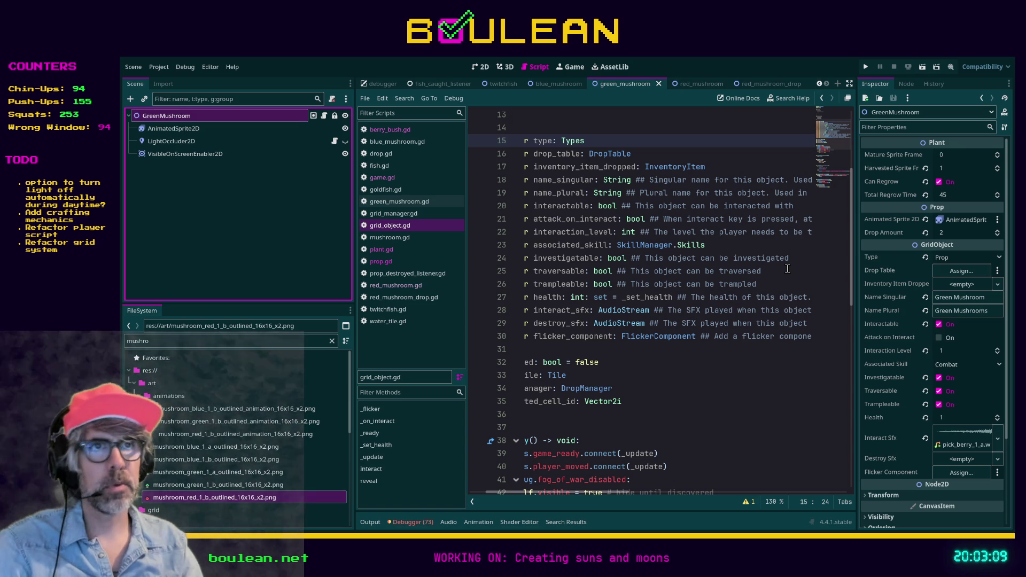
pyautogui.hotkey('ctrl', 'v')
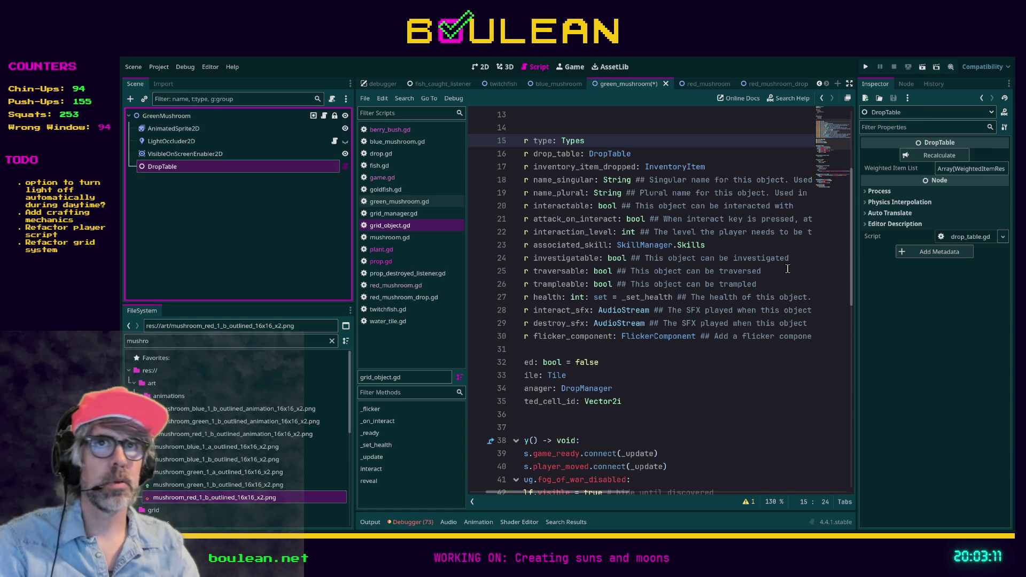
pyautogui.click(979, 169)
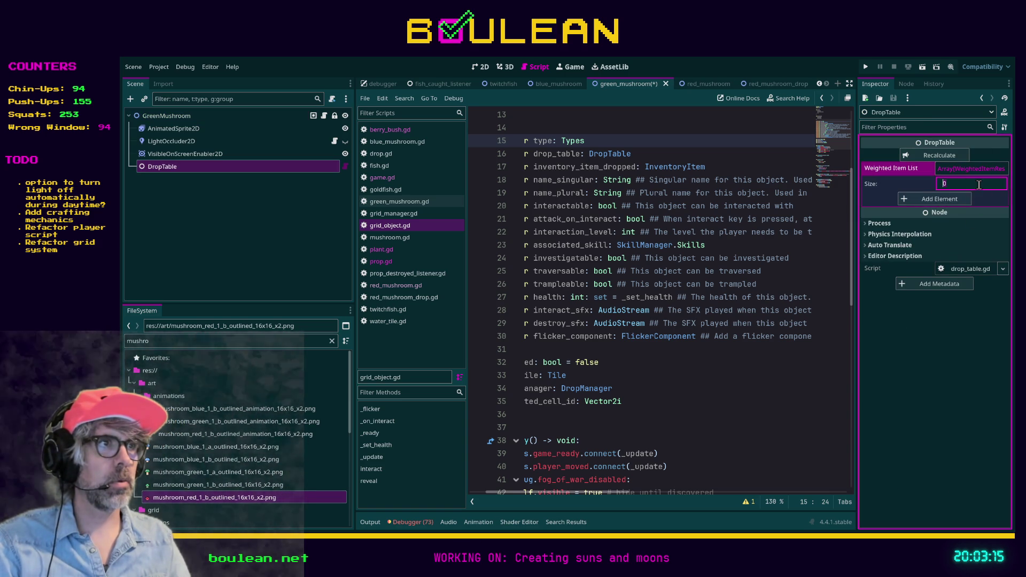
pyautogui.click(934, 199)
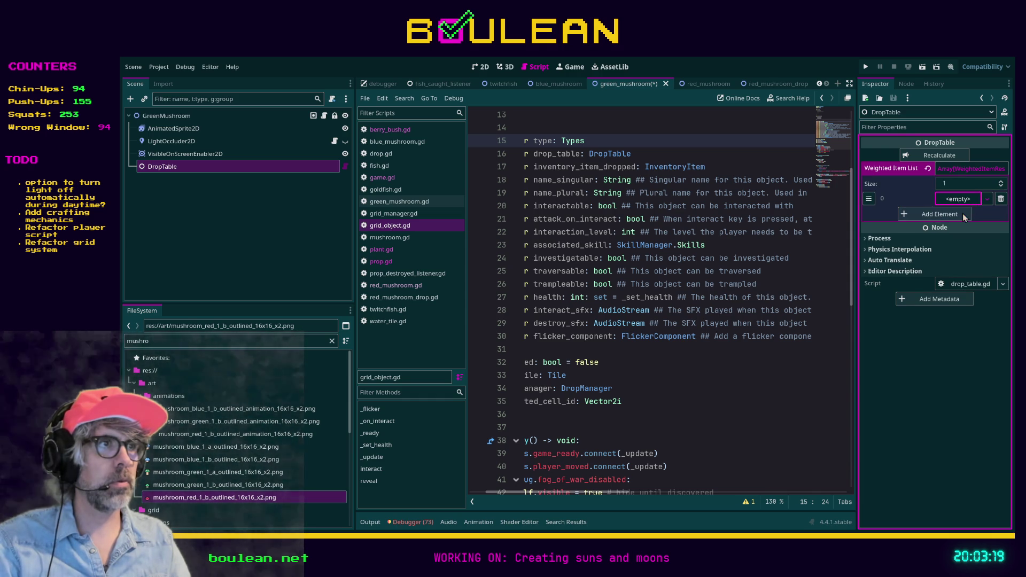
pyautogui.click(959, 200)
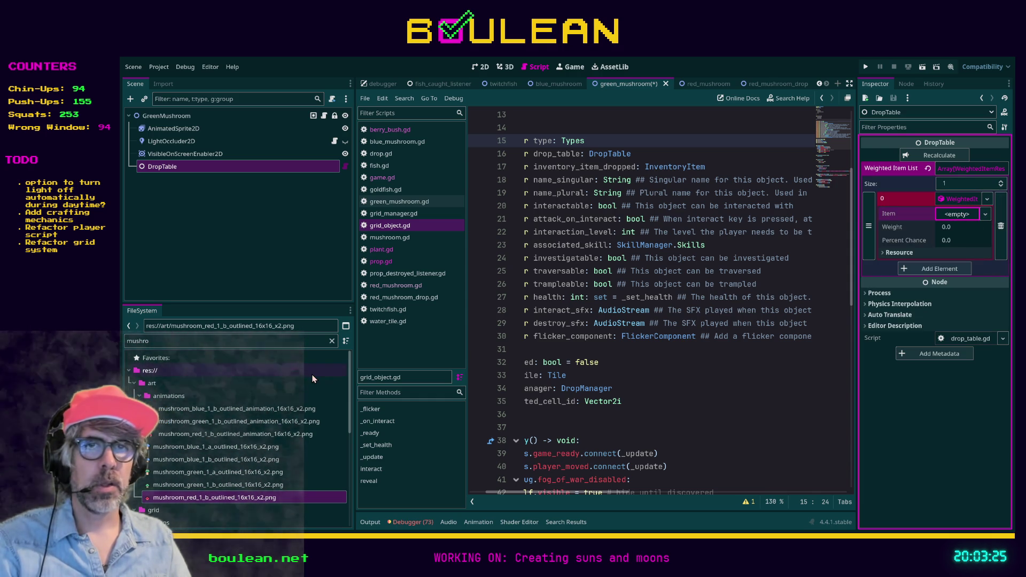
# Filter files for 'green' and set the green mushroom scene as the entry's item.
pyautogui.click(218, 343)
pyautogui.write('gree')
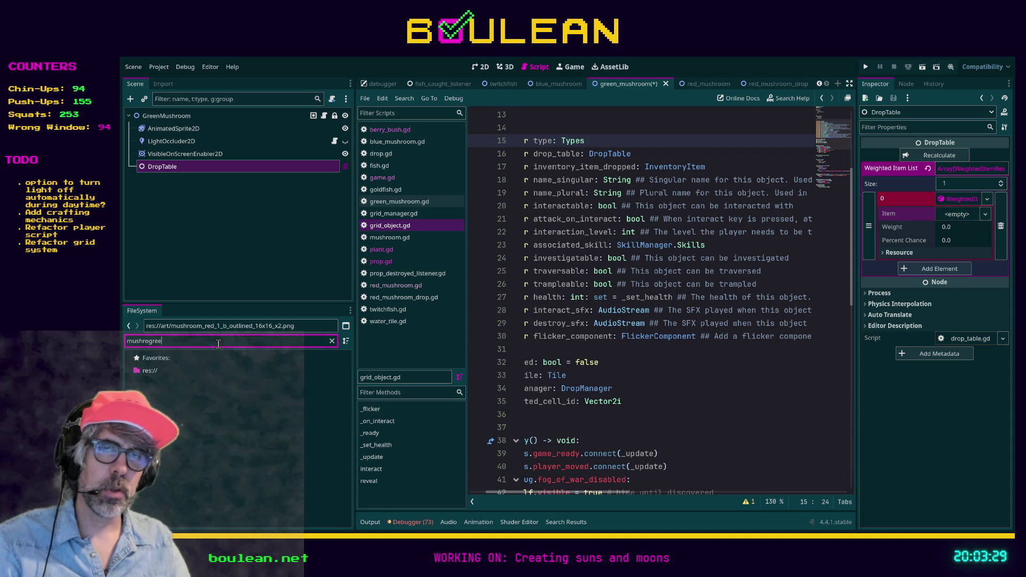
pyautogui.hotkey('ctrl', 'a')
pyautogui.write('green')
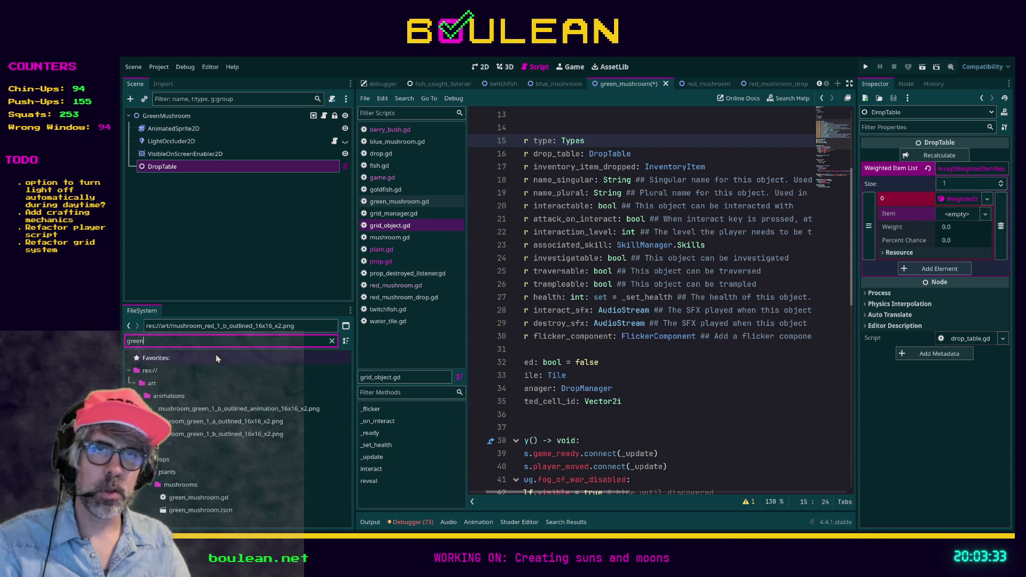
pyautogui.click(179, 424)
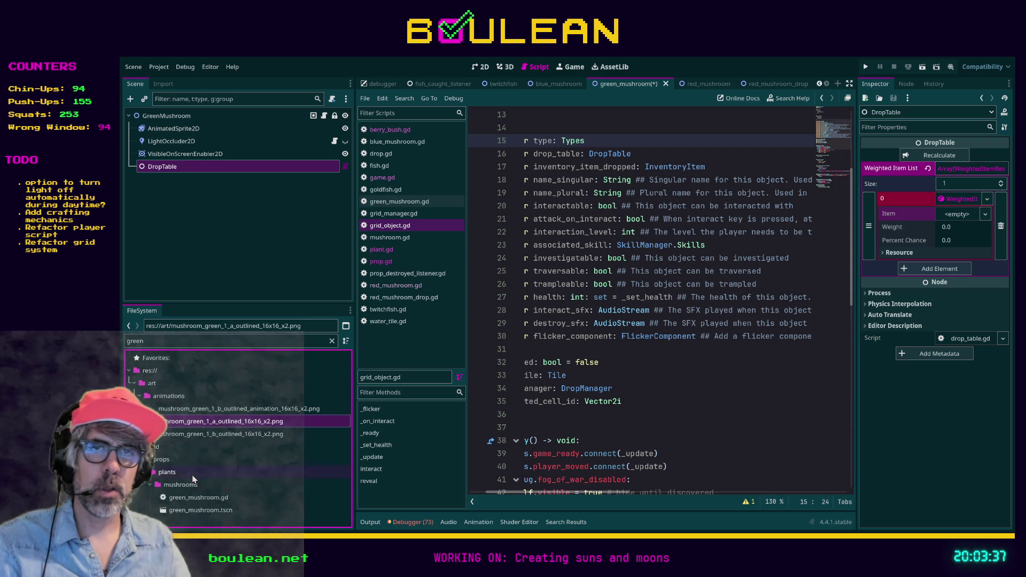
pyautogui.moveTo(171, 511)
pyautogui.mouseDown()
pyautogui.moveTo(862, 291)
pyautogui.moveTo(956, 214)
pyautogui.mouseUp()
# Set the entry's weight to 1, recalculate its percent chance, save, and reselect GreenMushroom.
pyautogui.click(952, 242)
pyautogui.write('1')
pyautogui.press('Return')
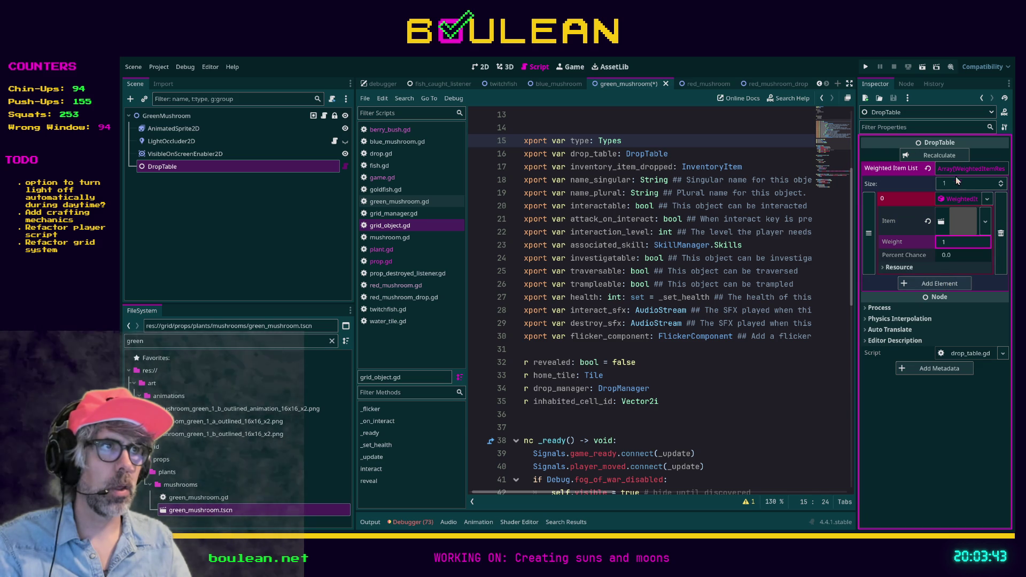
pyautogui.click(939, 155)
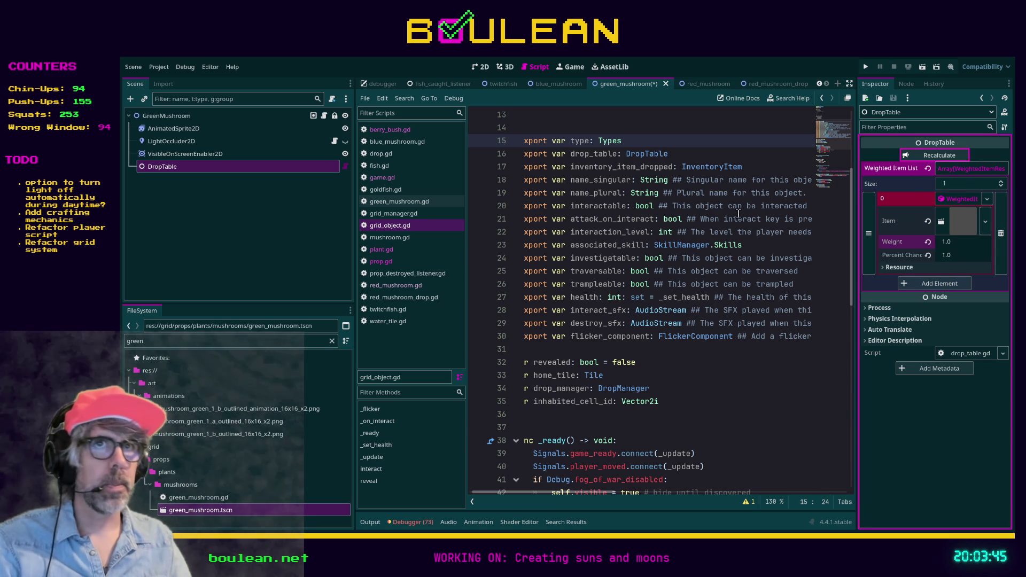
pyautogui.click(696, 324)
pyautogui.hotkey('ctrl', 's')
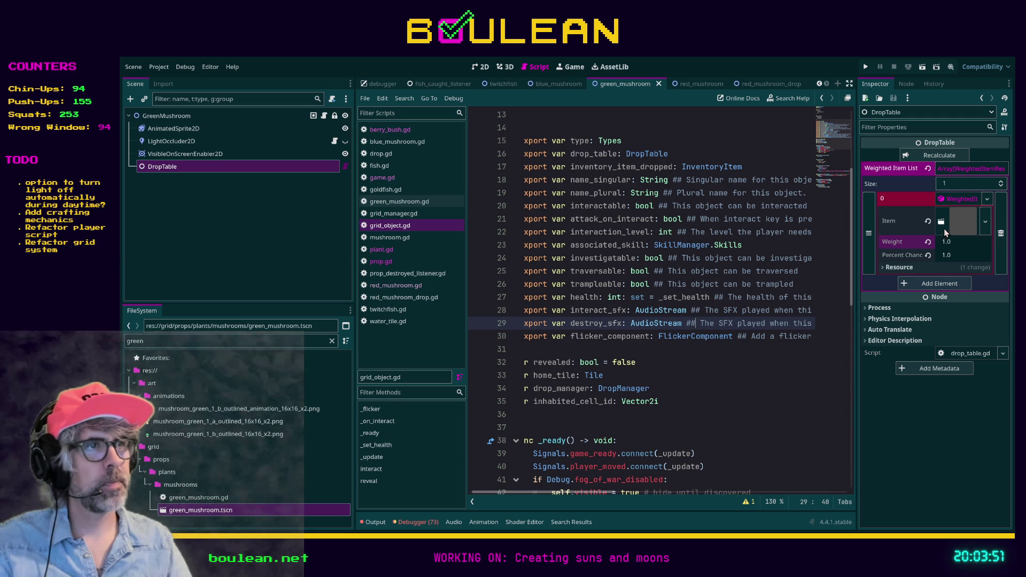
pyautogui.click(962, 223)
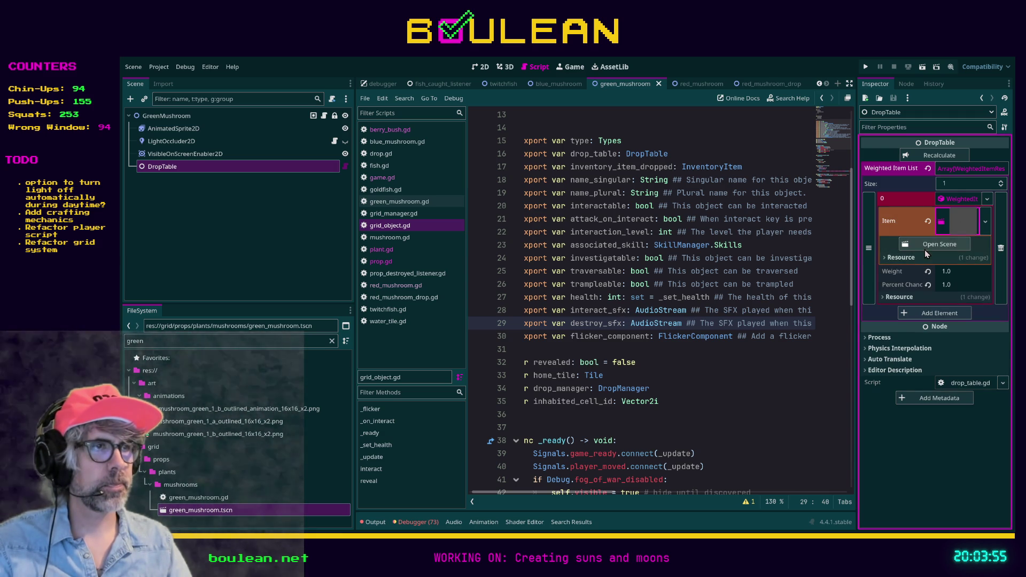
pyautogui.click(188, 116)
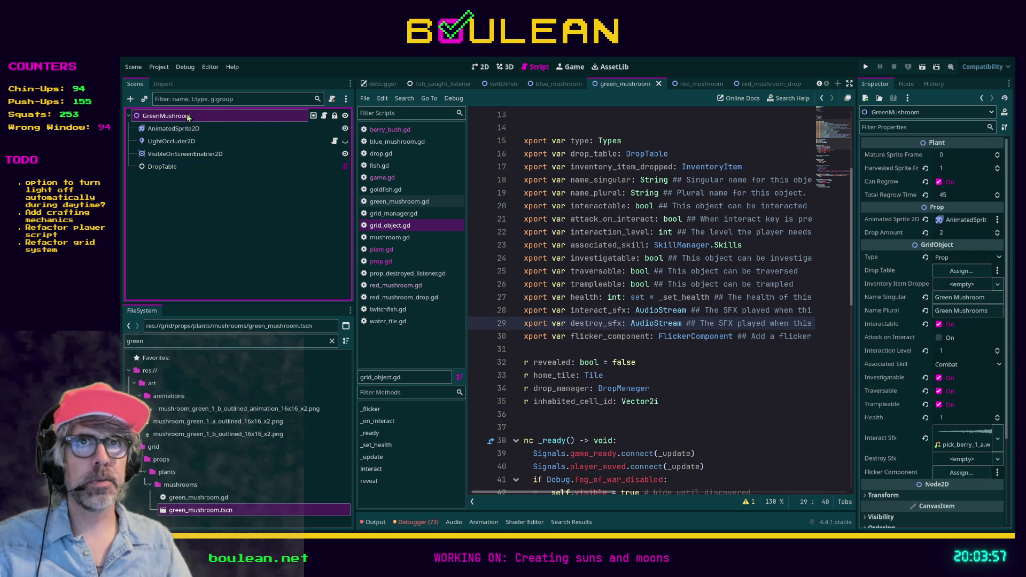
# Assign the DropTable node as the green mushroom's Drop Table and save the scene.
pyautogui.moveTo(163, 167)
pyautogui.mouseDown()
pyautogui.moveTo(641, 182)
pyautogui.moveTo(866, 267)
pyautogui.moveTo(962, 275)
pyautogui.moveTo(951, 286)
pyautogui.moveTo(957, 272)
pyautogui.mouseUp()
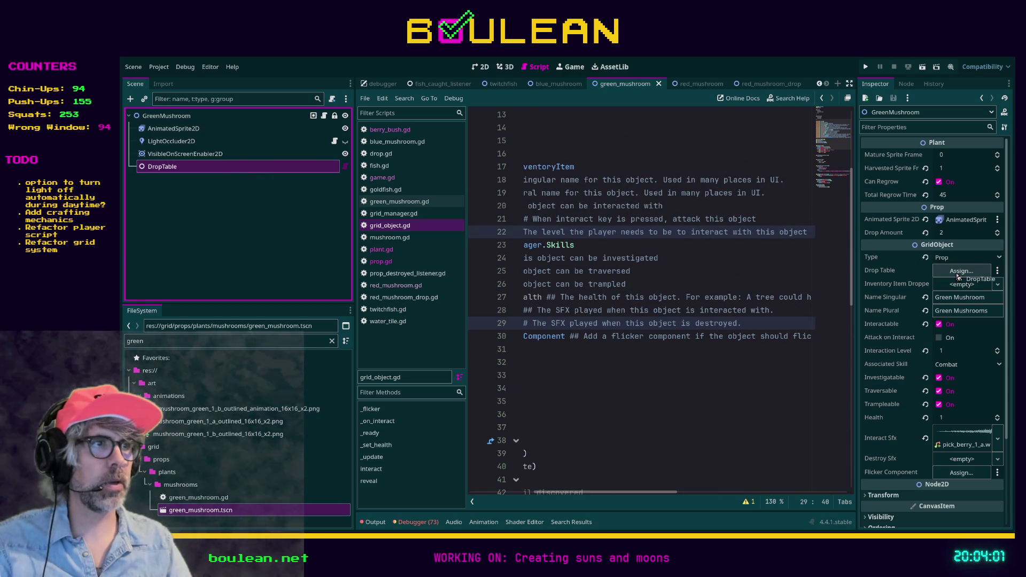
pyautogui.click(334, 273)
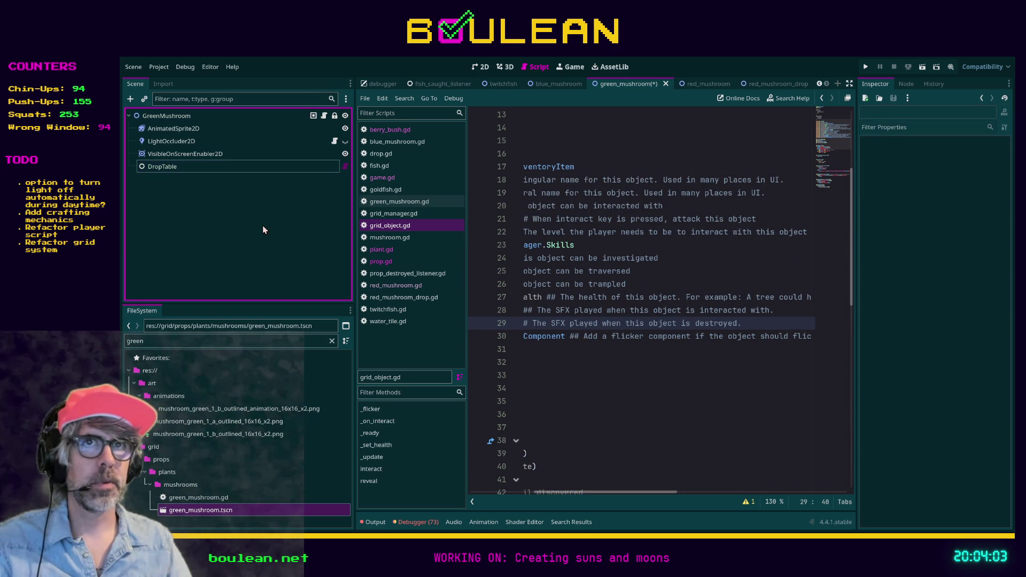
pyautogui.click(633, 271)
pyautogui.click(191, 167)
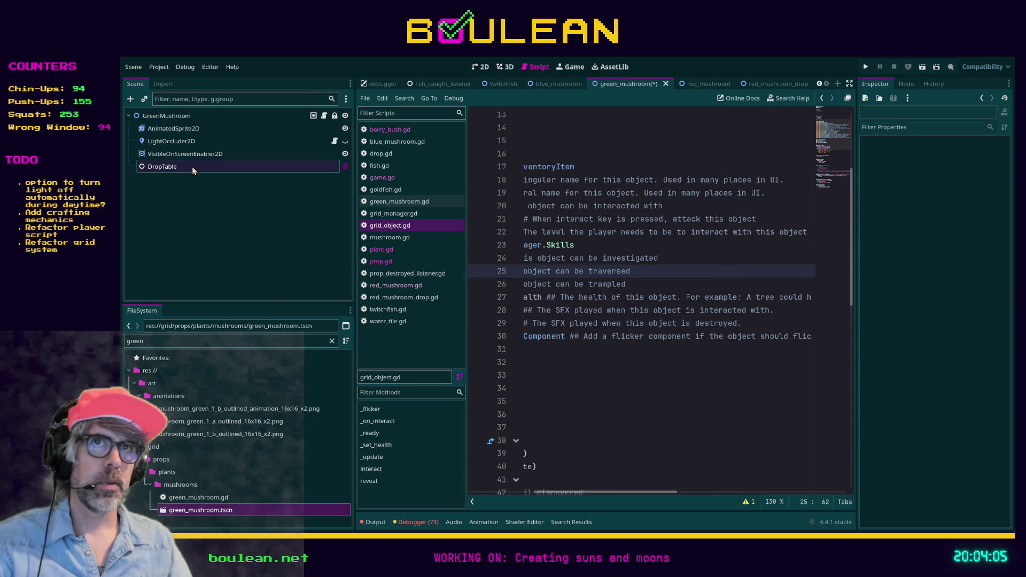
pyautogui.click(712, 280)
pyautogui.hotkey('ctrl', 's')
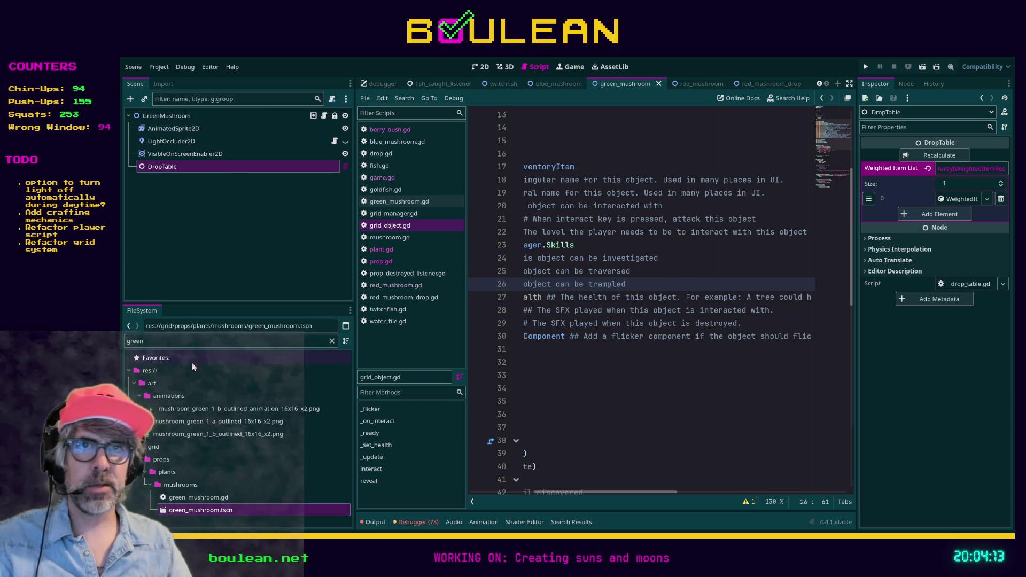
# Filter FileSystem by 'invent' and browse the inventory_items folder to red_mushroom.tres.
pyautogui.click(184, 343)
pyautogui.hotkey('ctrl', 'a')
pyautogui.write('invent')
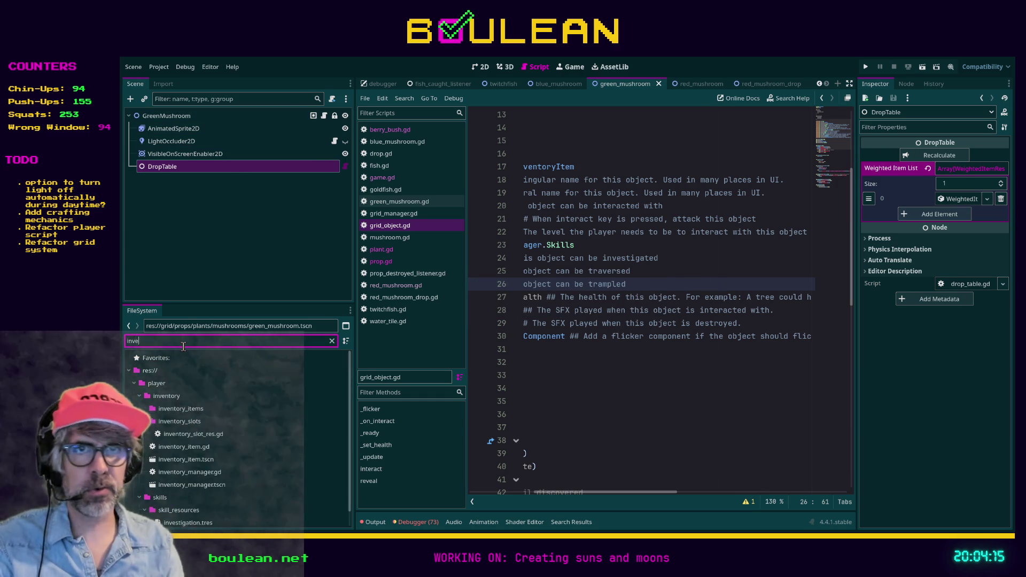
pyautogui.click(189, 415)
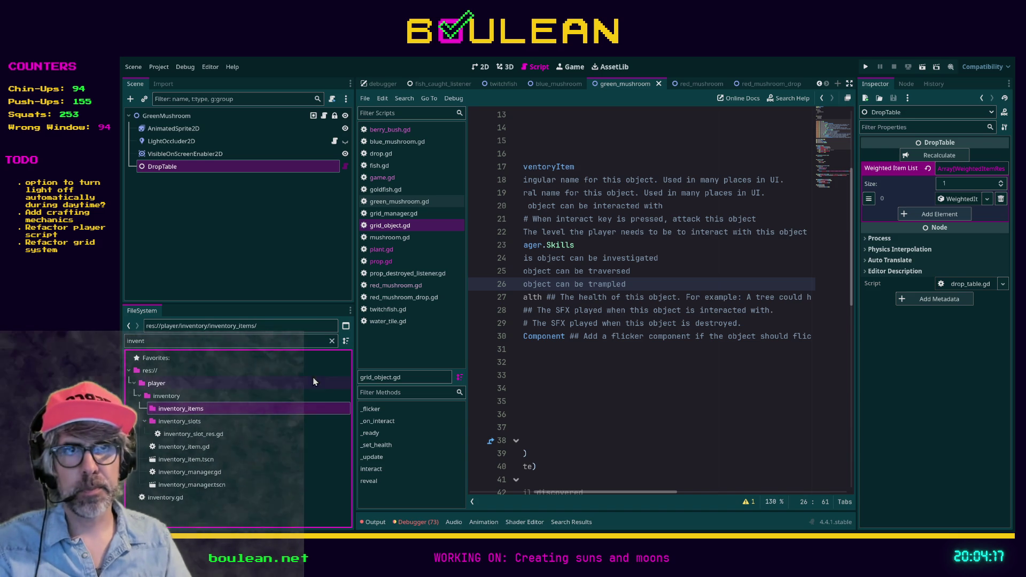
pyautogui.click(332, 341)
pyautogui.scroll(-5, 278, 427)
pyautogui.click(256, 455)
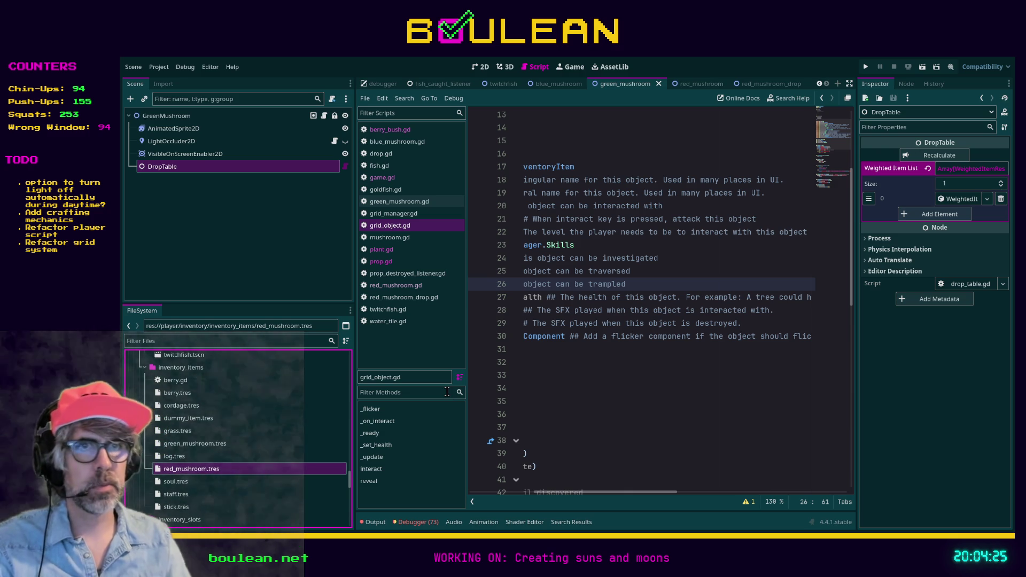
# Give green_mushroom.tres the mushroom_green_1_b_outlined_16x16_x2.png texture, then run the game with F5.
pyautogui.click(229, 445)
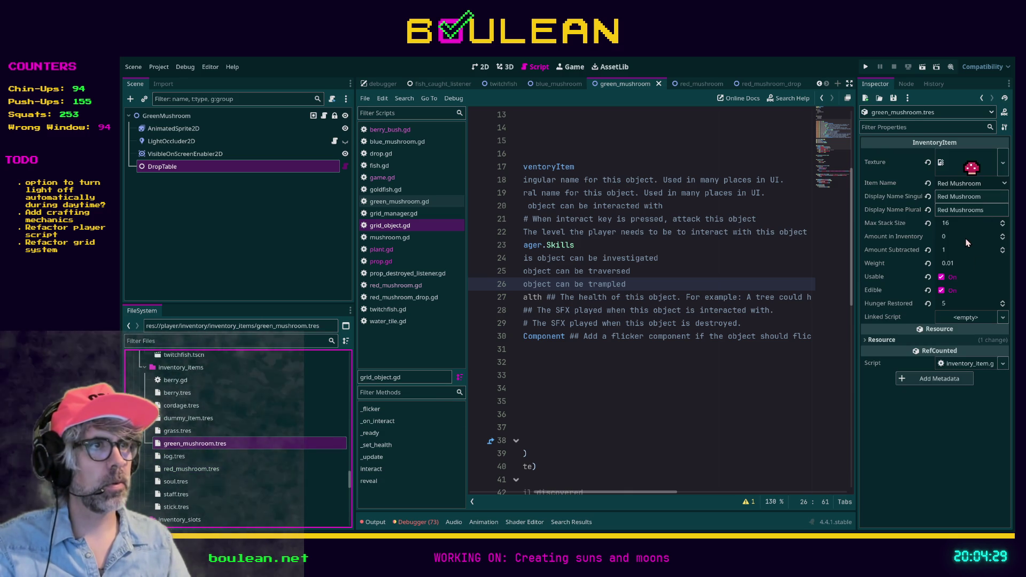
pyautogui.click(958, 264)
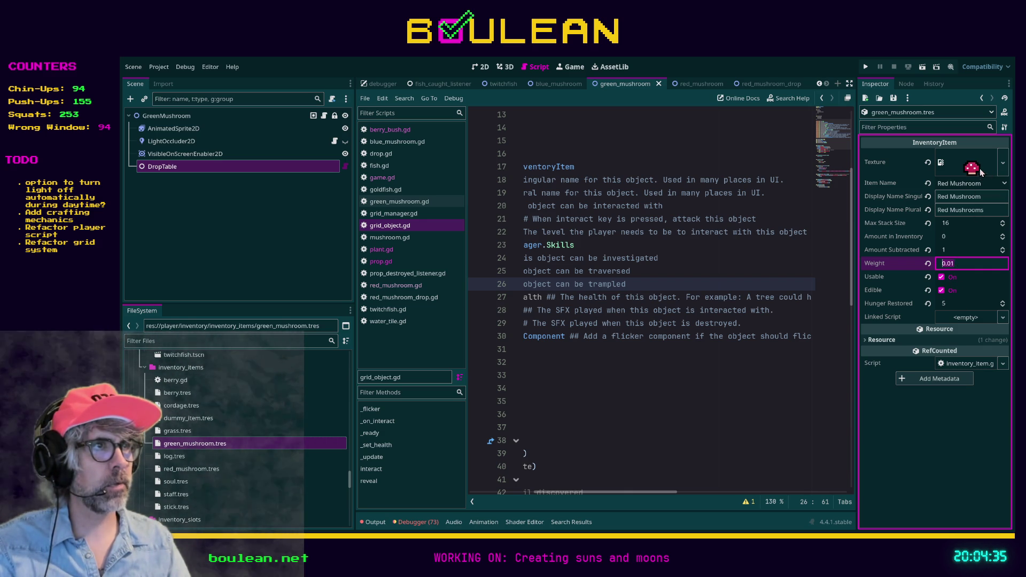
pyautogui.click(281, 342)
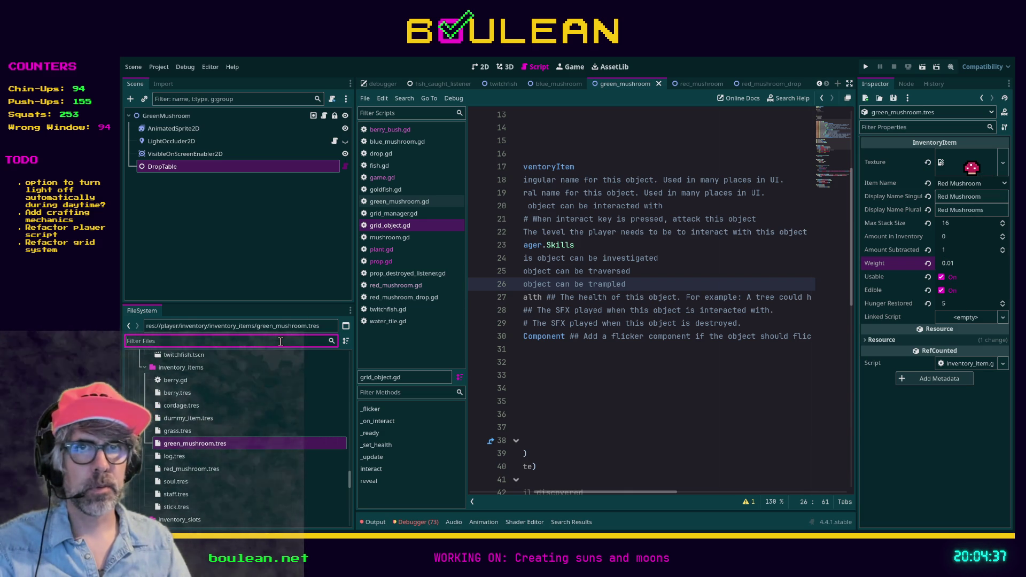
pyautogui.write('green')
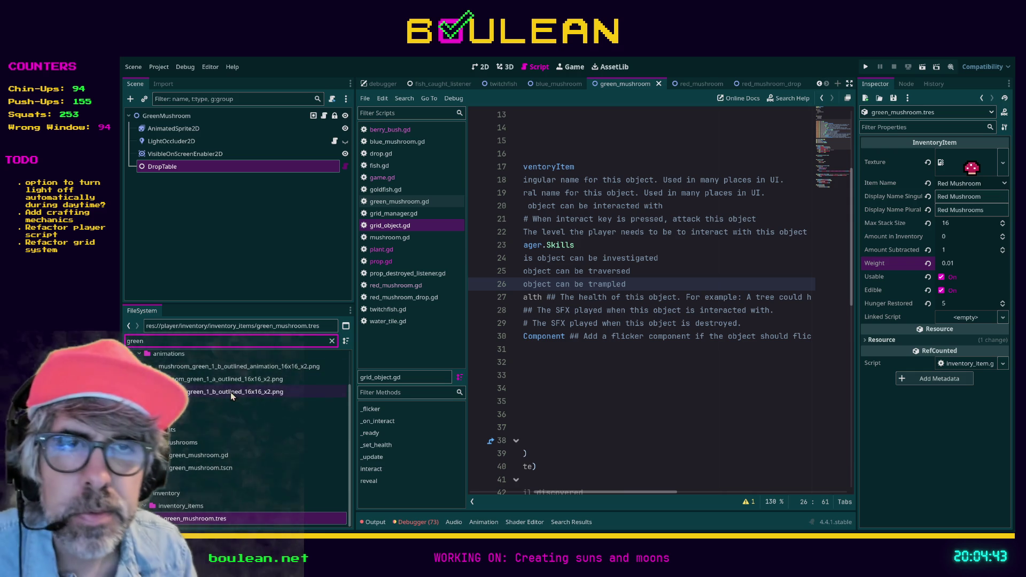
pyautogui.click(246, 379)
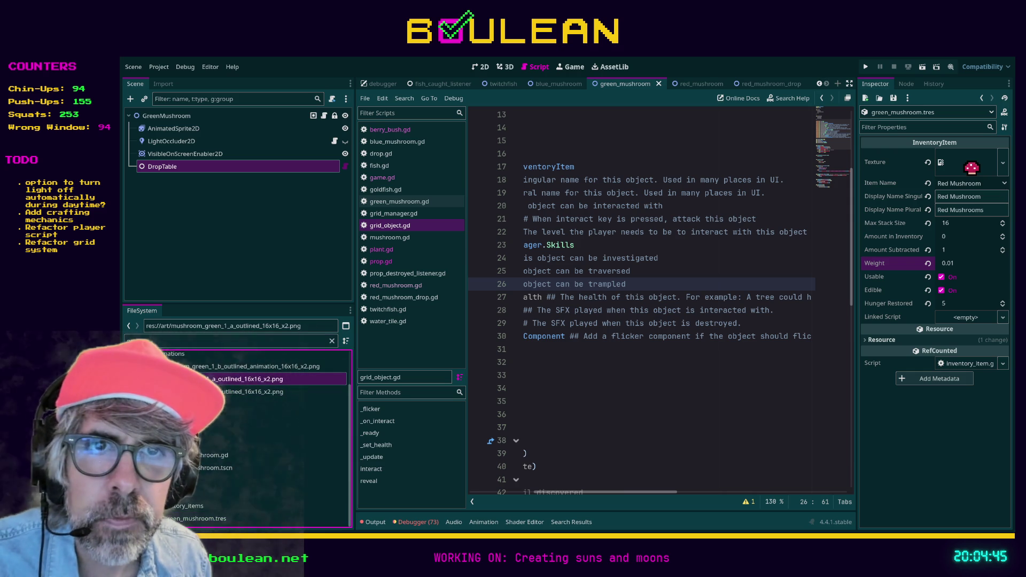
pyautogui.moveTo(262, 392)
pyautogui.mouseDown()
pyautogui.moveTo(374, 332)
pyautogui.moveTo(962, 166)
pyautogui.mouseUp()
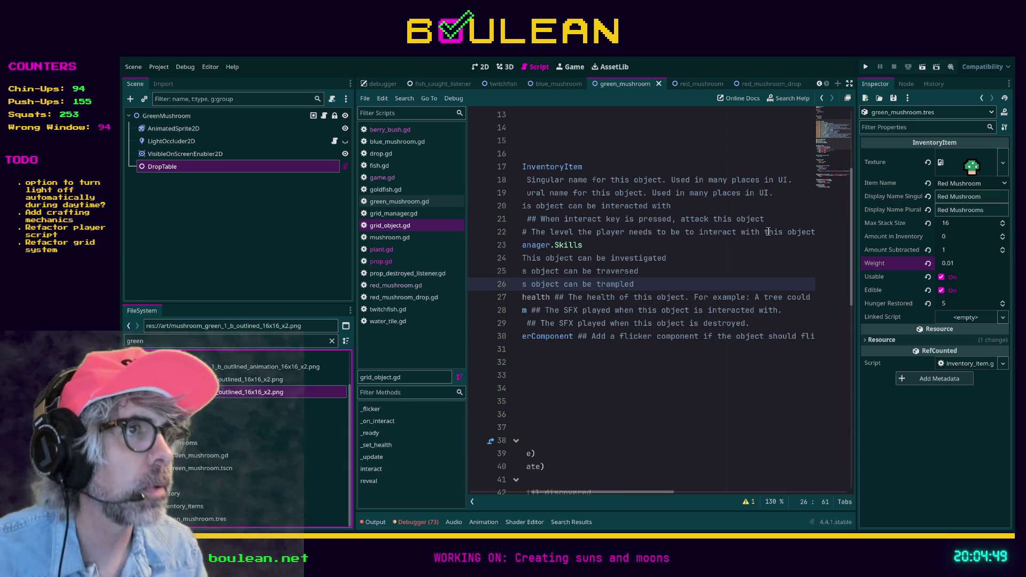
pyautogui.click(751, 257)
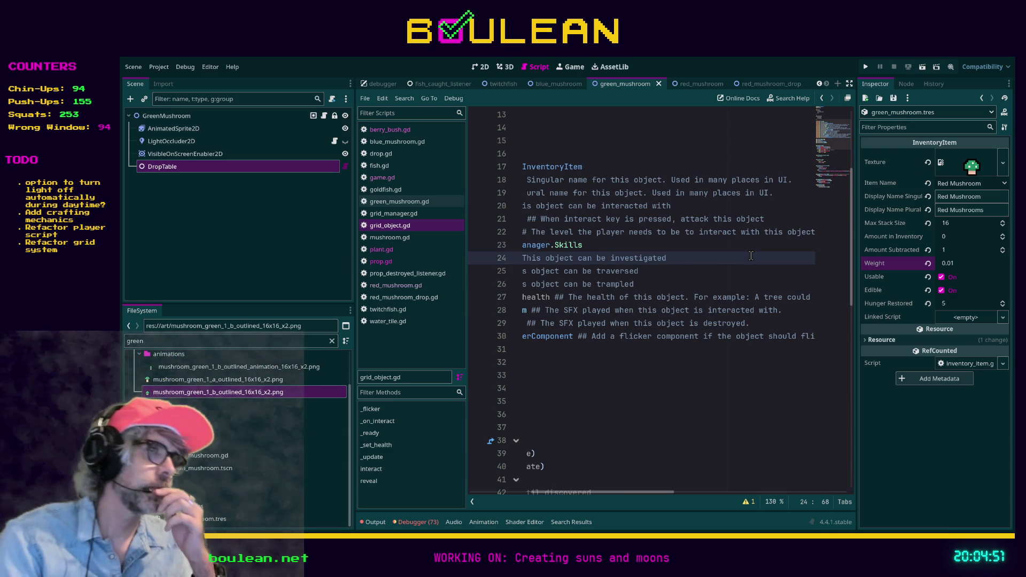
pyautogui.press('F5')
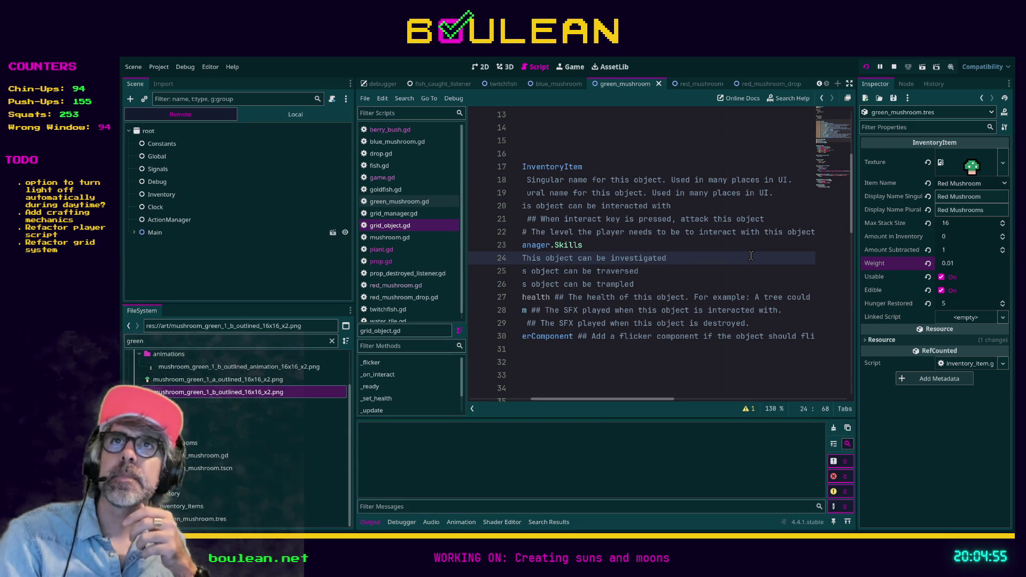
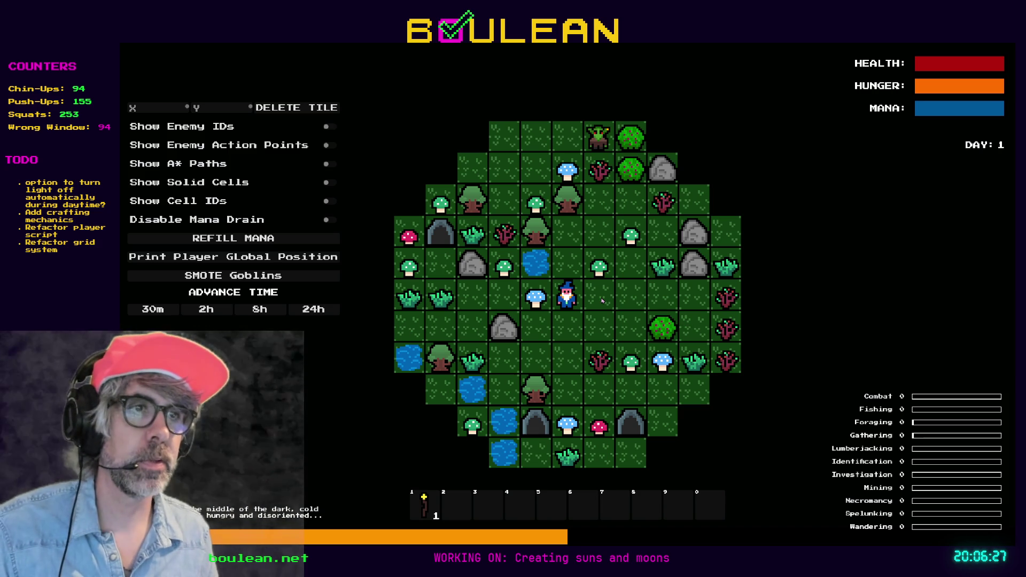
# Stop the running Boulean playtest with F8 and switch to the browser's Google results.
pyautogui.press('F8')
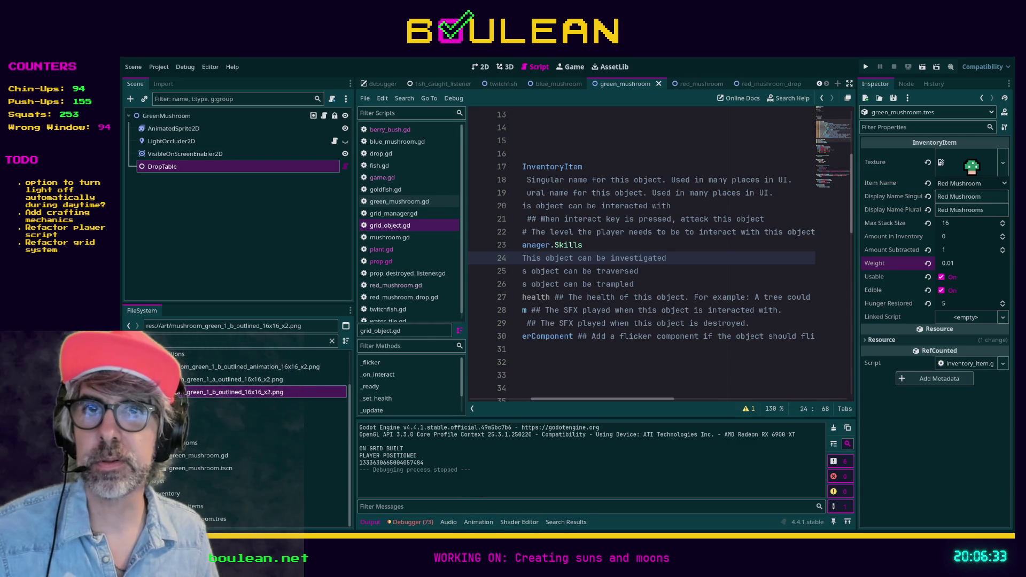
pyautogui.hotkey('alt', 'Tab')
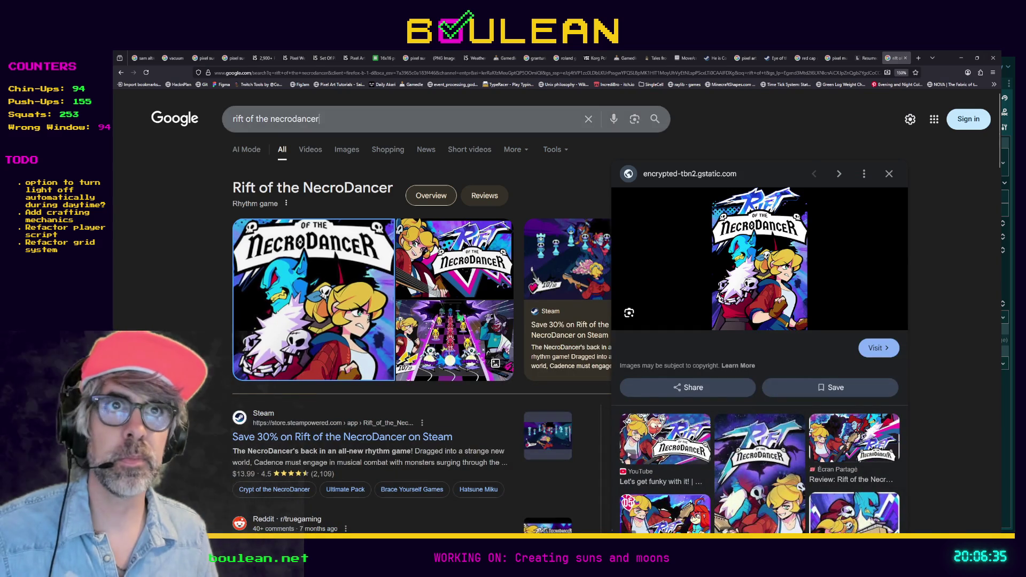
# Search Google for 'finding fern' and open the Finding Fern Steam store listing.
pyautogui.tripleClick(330, 113)
pyautogui.write('inding')
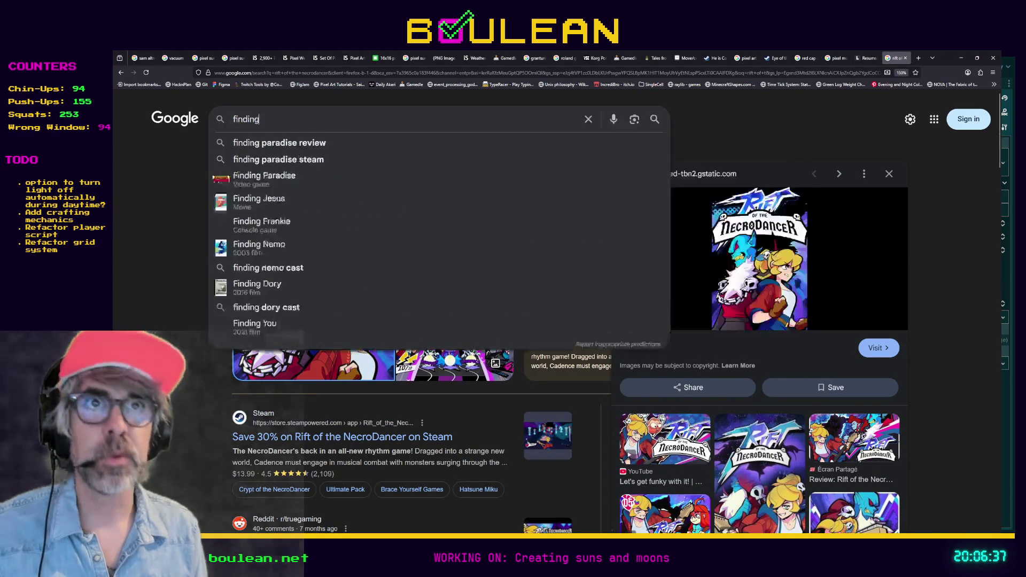
pyautogui.write(' fern')
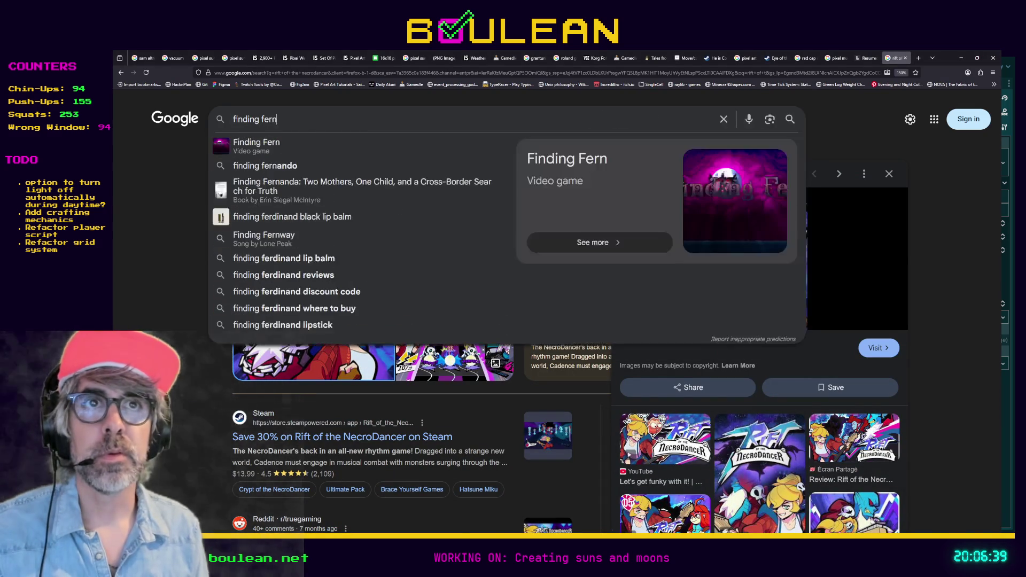
pyautogui.press('Return')
pyautogui.click(306, 206)
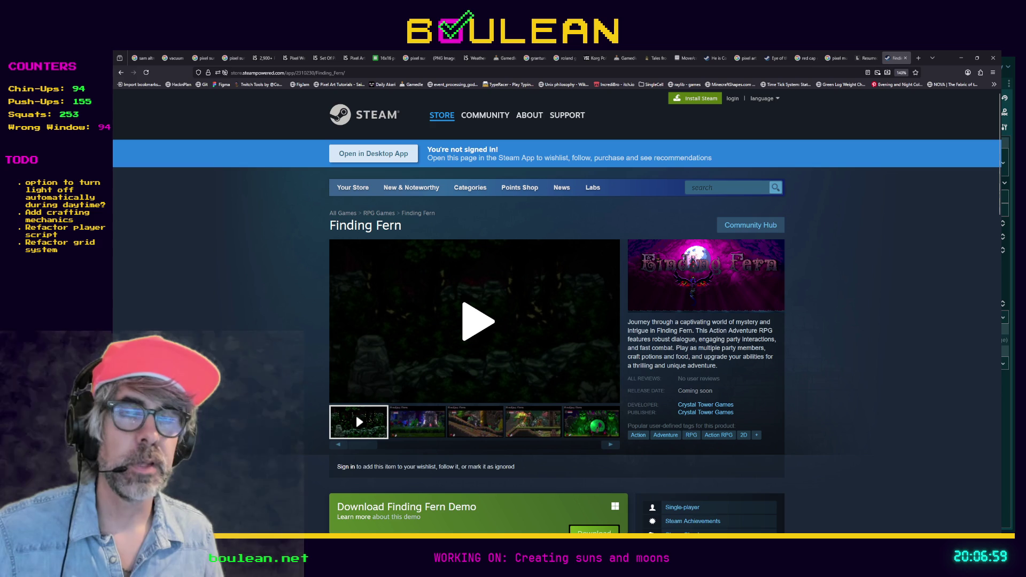
# Watch the Finding Fern trailer full screen through to 1:37, then exit full screen.
pyautogui.click(484, 324)
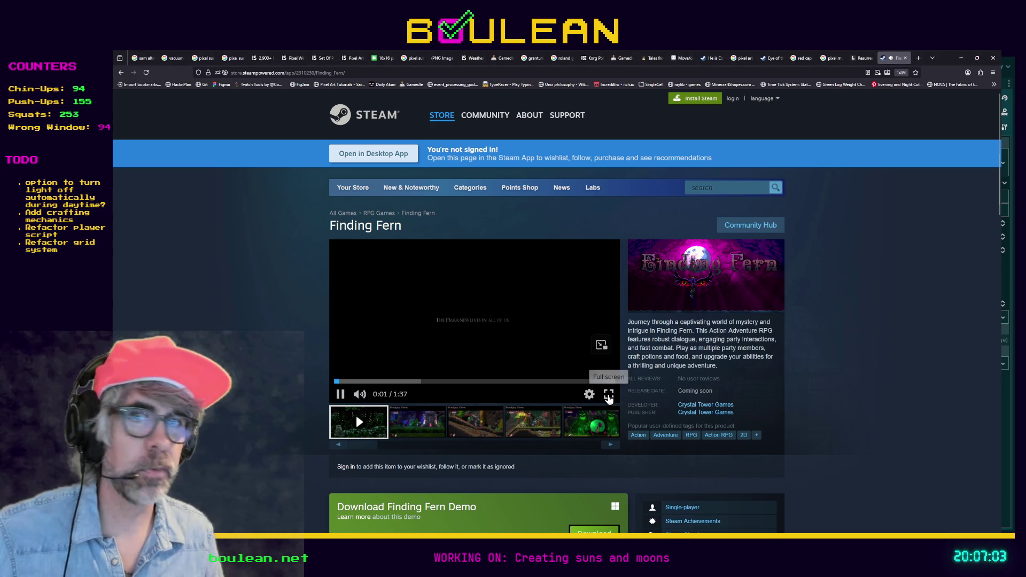
pyautogui.click(608, 394)
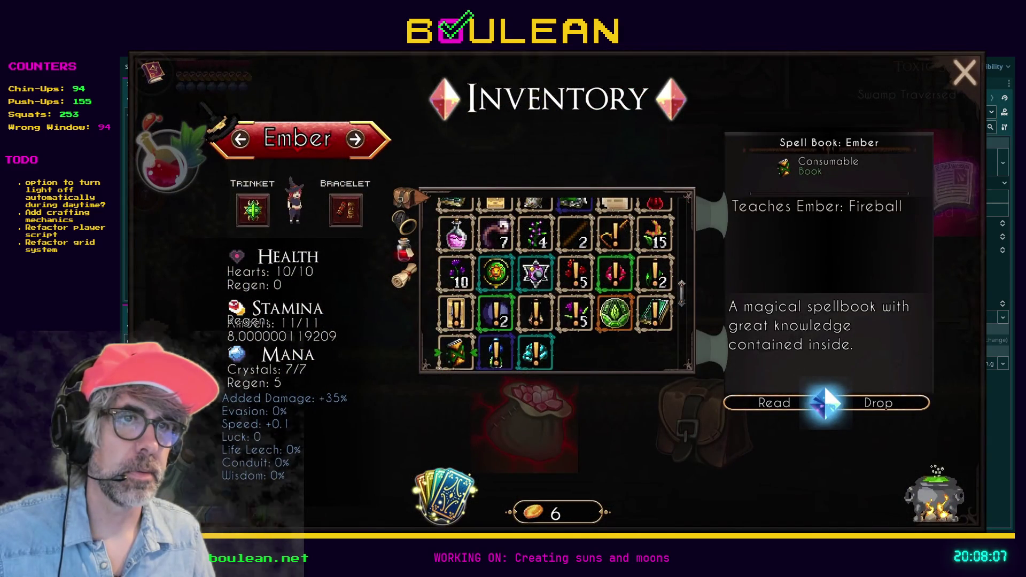
pyautogui.press('Left')
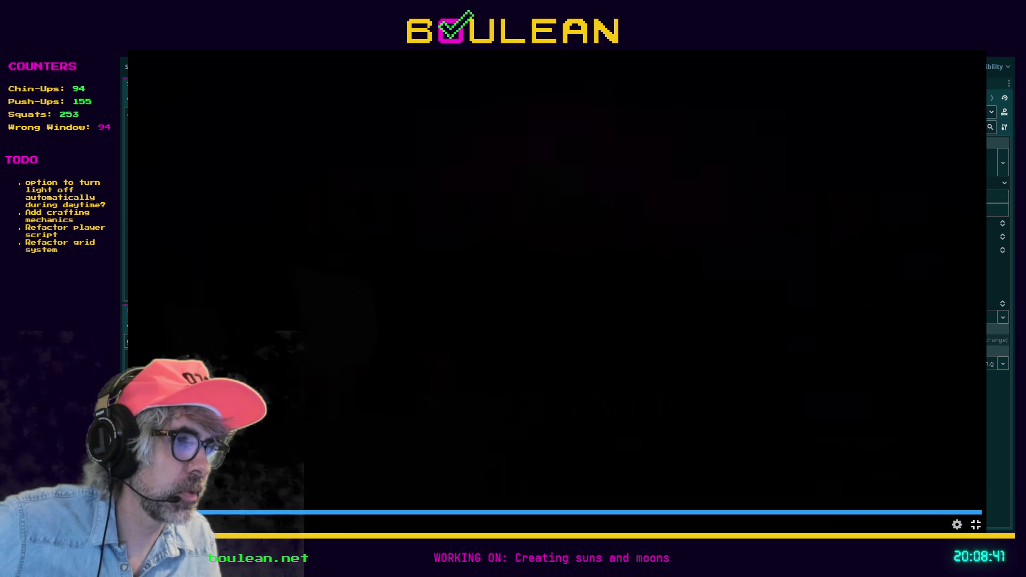
pyautogui.press('Escape')
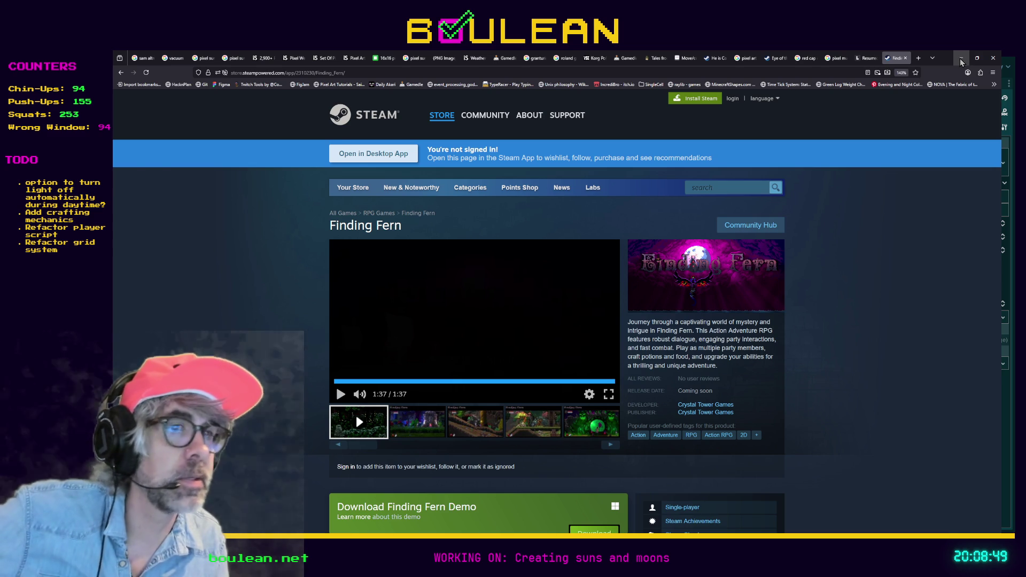
# Minimize the browser to bring the Godot editor back into view.
pyautogui.click(962, 59)
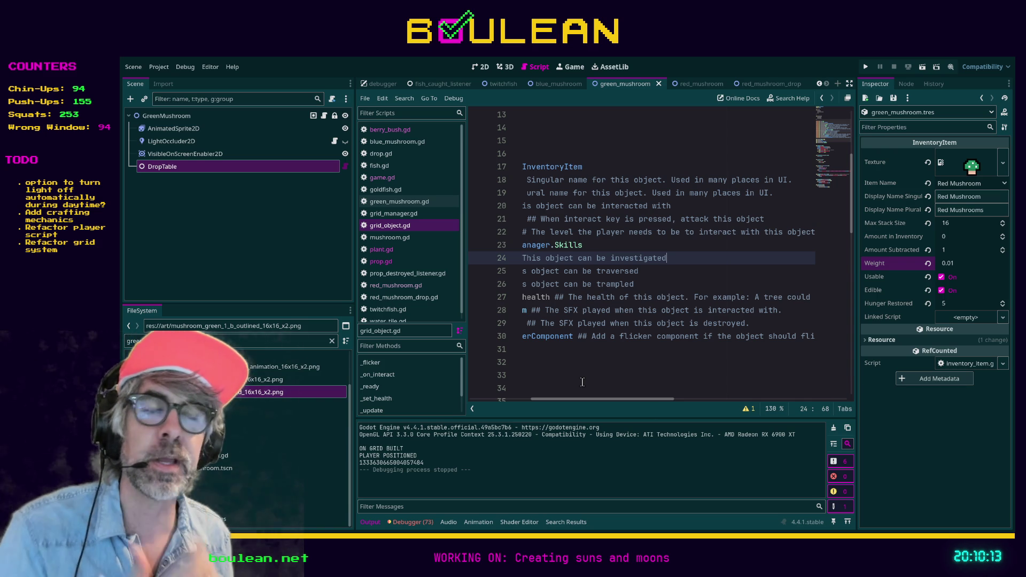
# Open the grid_manager scene from the FileSystem panel.
pyautogui.moveTo(573, 405); pyautogui.dragTo(516, 405)
pyautogui.click(687, 363)
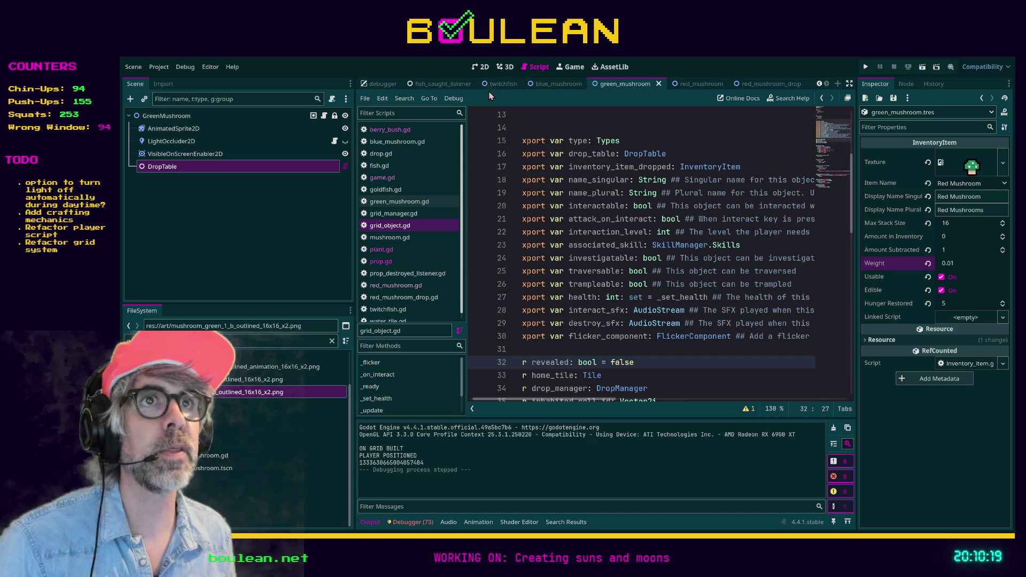
pyautogui.click(819, 84)
pyautogui.click(819, 84)
pyautogui.click(819, 85)
pyautogui.click(819, 85)
pyautogui.click(820, 85)
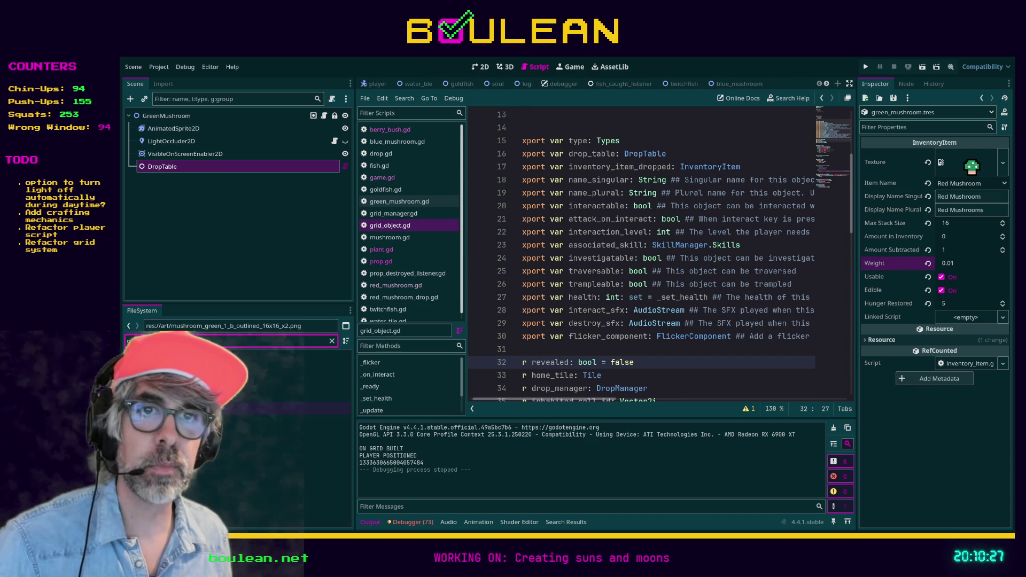
pyautogui.doubleClick(283, 409)
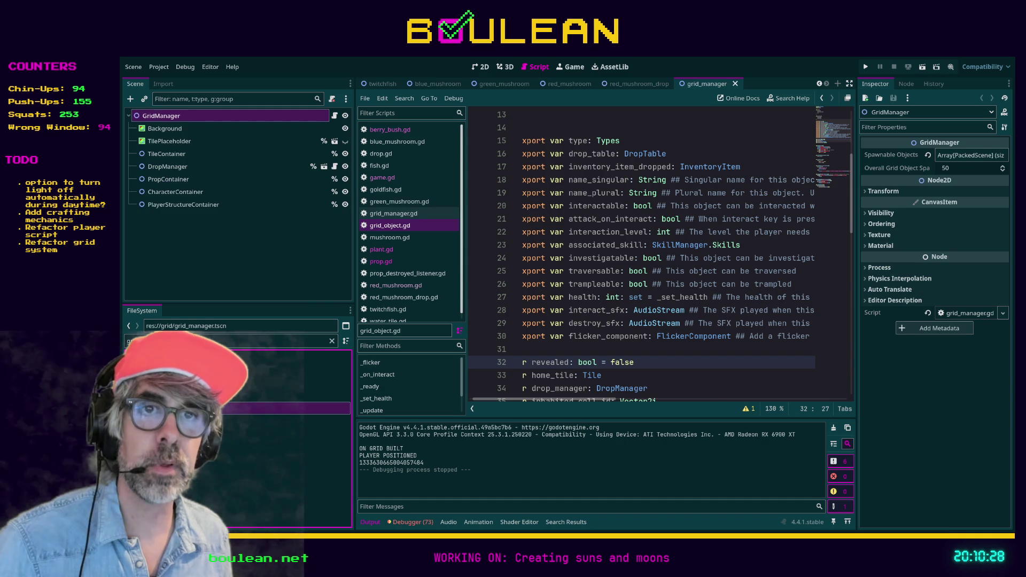
# Set GridManager's Overall Grid Object Spawn Chance to 100, save, and run the game.
pyautogui.click(161, 116)
pyautogui.click(974, 168)
pyautogui.write('100')
pyautogui.press('Return')
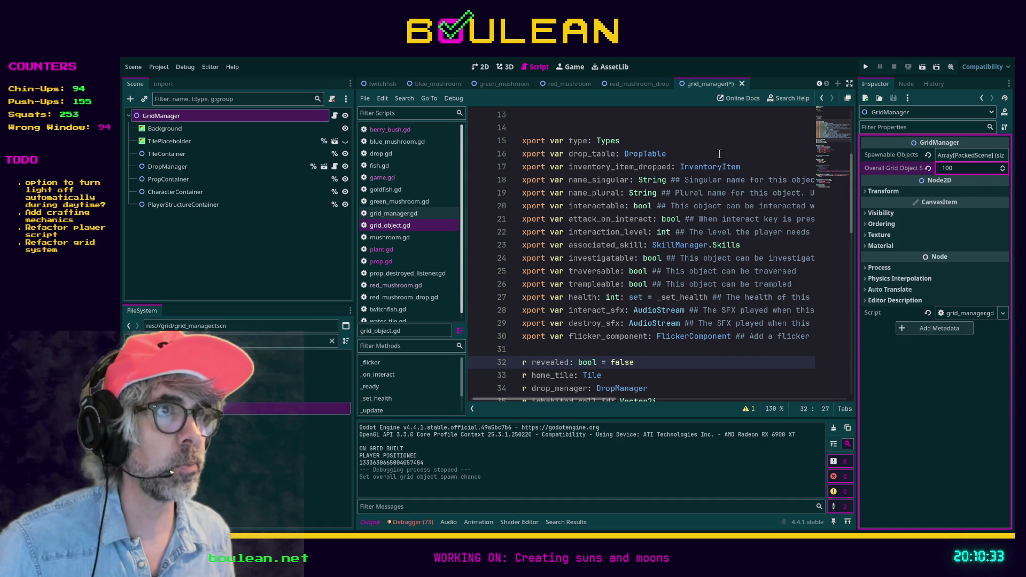
pyautogui.click(717, 145)
pyautogui.hotkey('ctrl', 's')
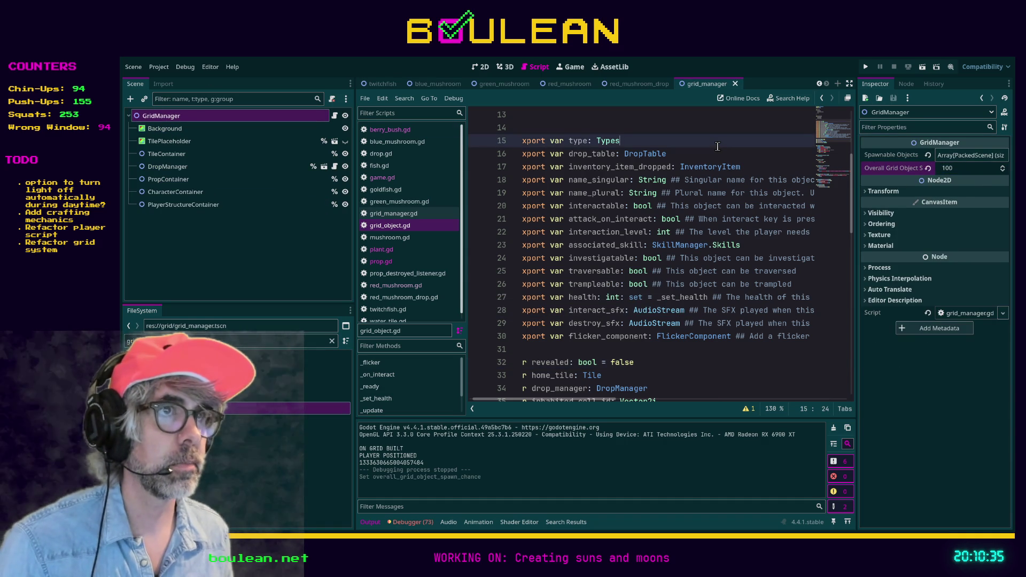
pyautogui.press('F5')
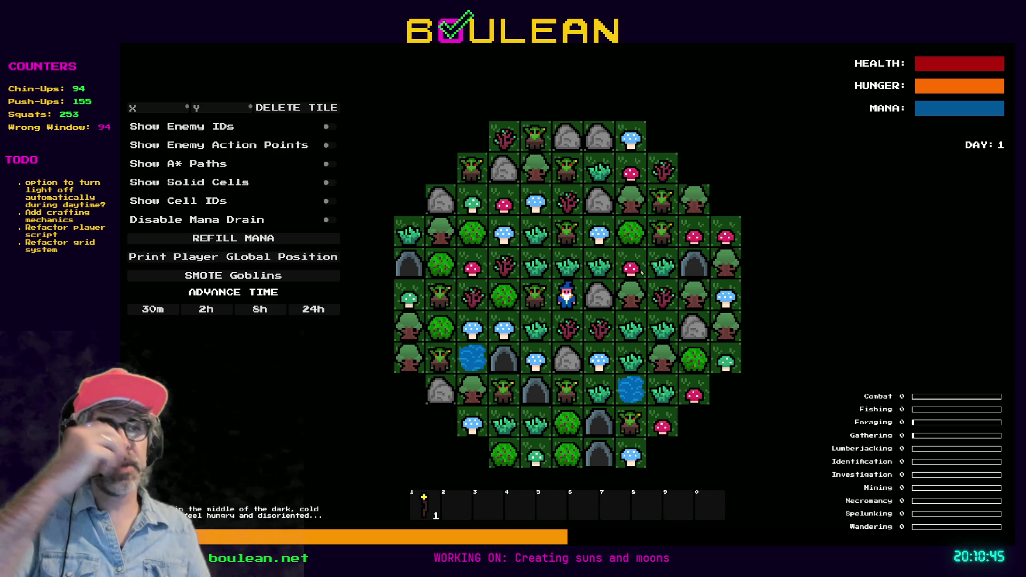
# Play the dense grid, then stop the game and return to the Finding Fern Steam page.
pyautogui.scroll(1, 580, 288)
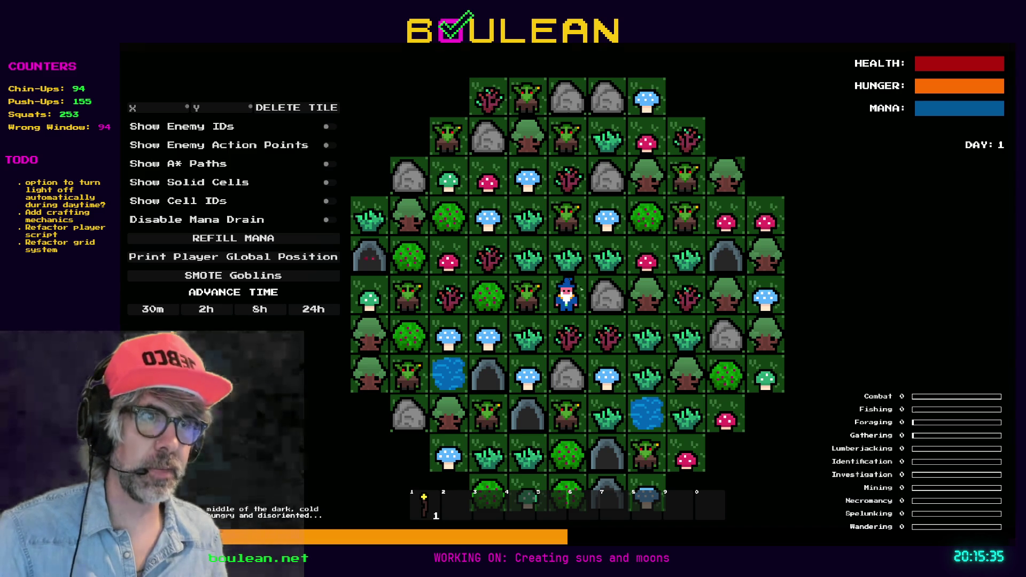
pyautogui.press('F8')
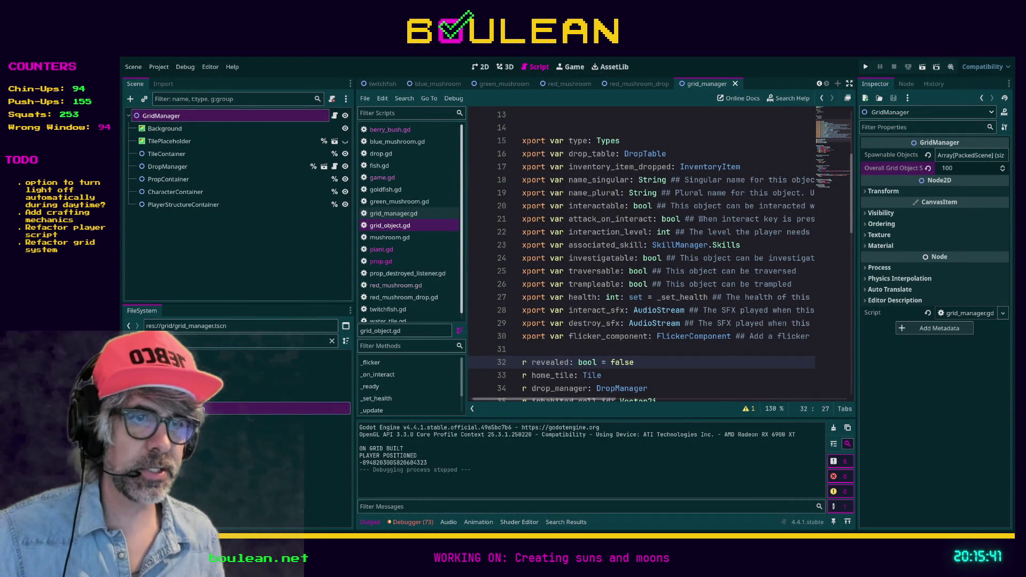
pyautogui.hotkey('alt', 'Tab')
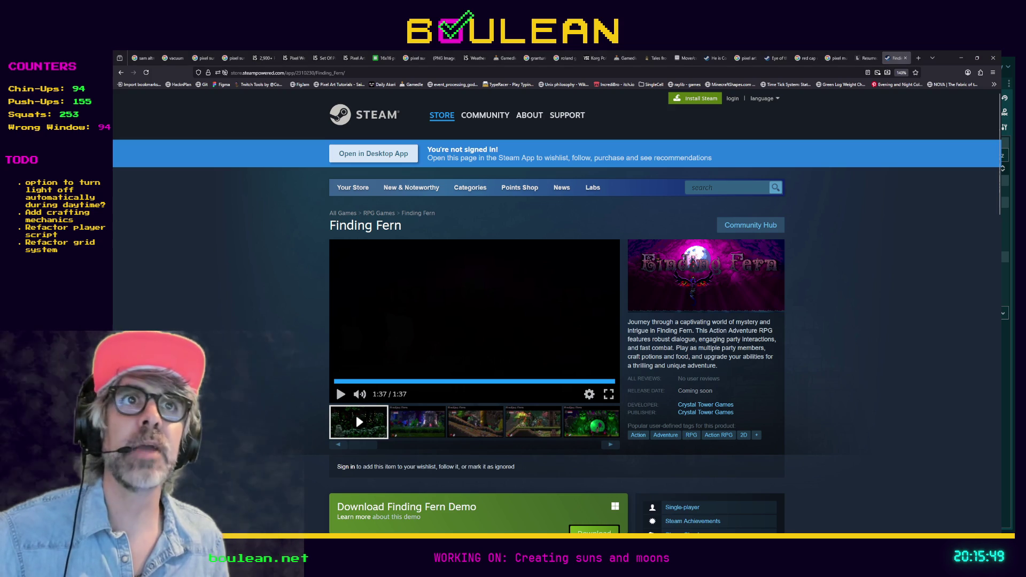
# Load the pasted itch.io High-Energy Voiceover Pack page in the browser.
pyautogui.click(335, 73)
pyautogui.write('emaudio.itch.io/high-energy-vo-pack-for-casual-arcade-games')
pyautogui.press('Return')
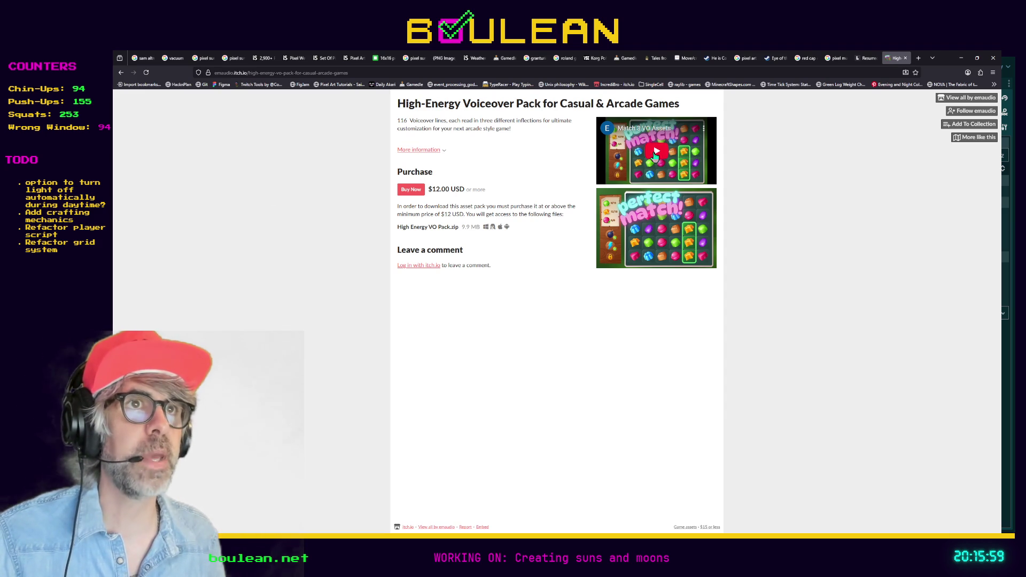
# Play the pack's trailer, open it on YouTube, and unmute it.
pyautogui.click(630, 161)
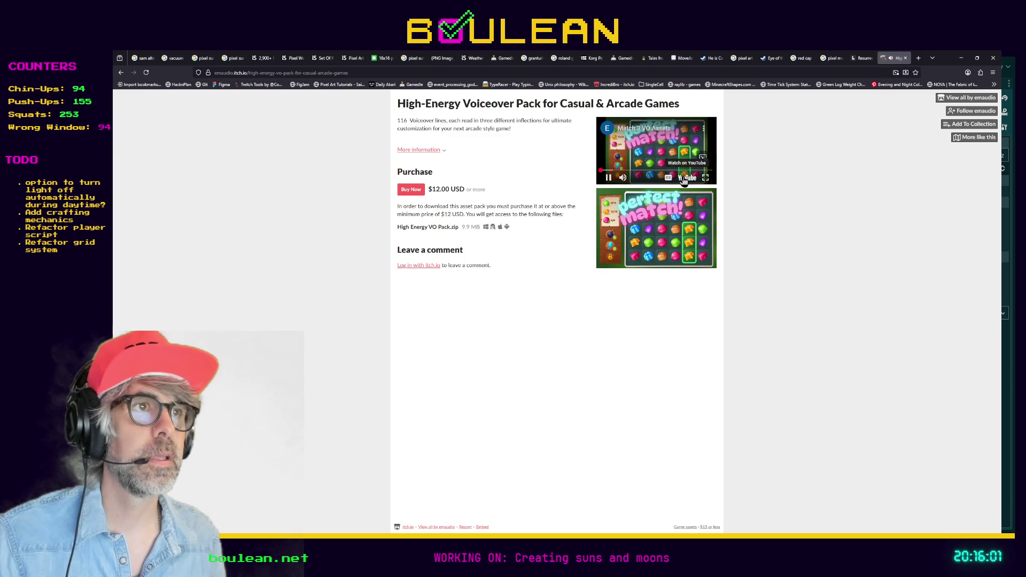
pyautogui.click(683, 177)
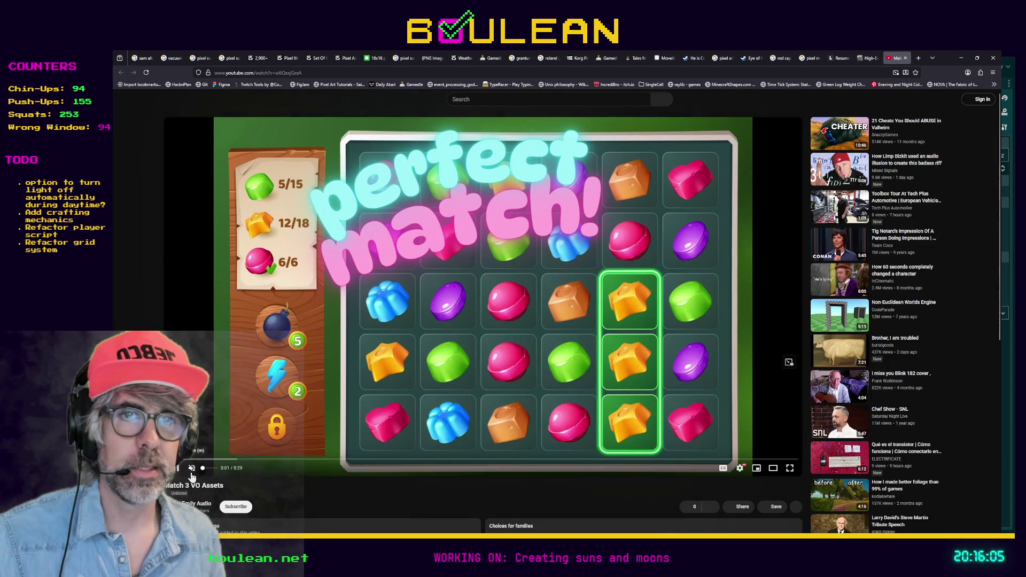
pyautogui.click(192, 469)
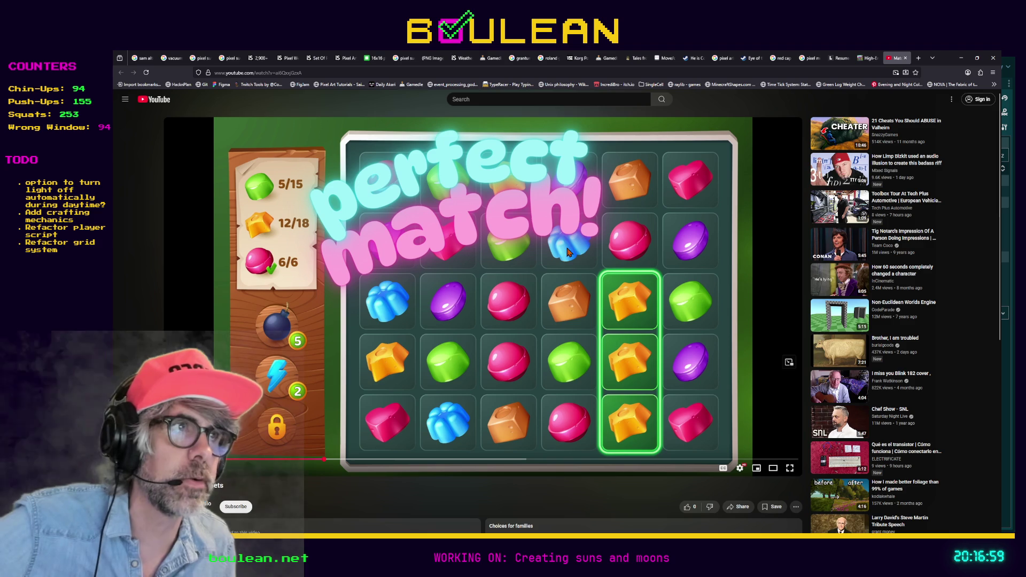
# Skip ahead in the Match 3 VO trailer, then return to the $12.00 voiceover pack page.
pyautogui.click(468, 459)
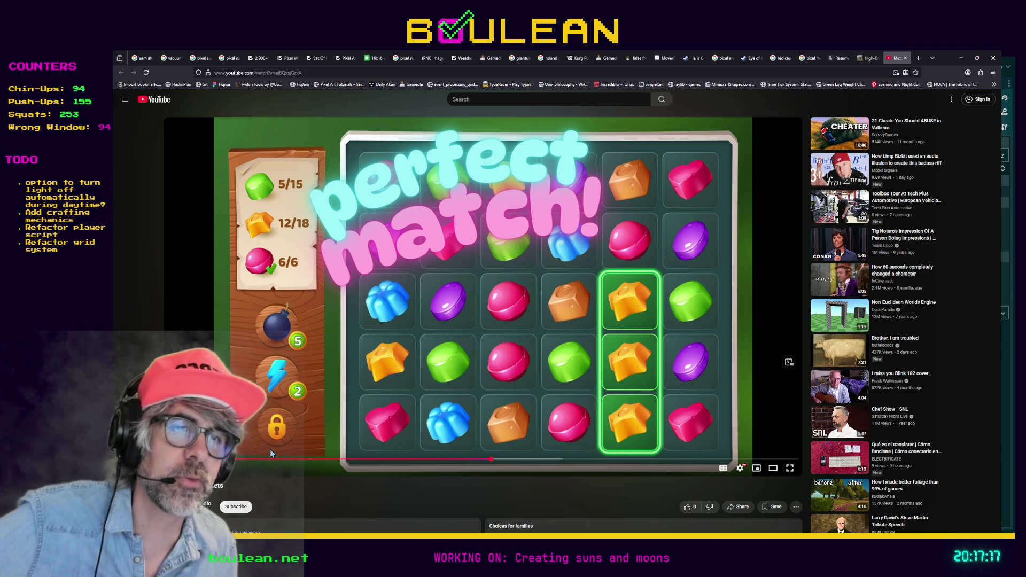
pyautogui.click(867, 56)
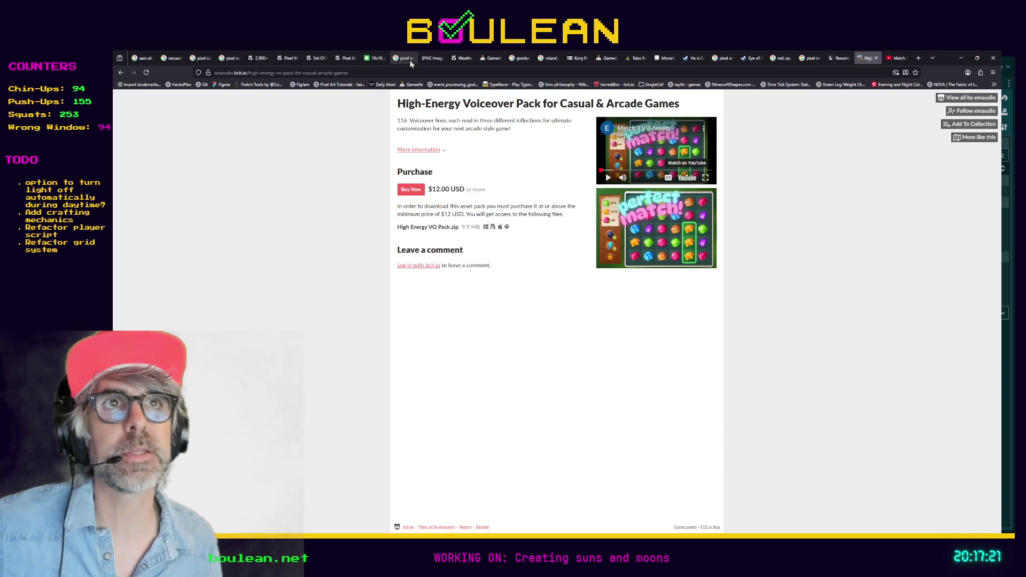
# Copy the voiceover pack URL and minimize the browser to return to Godot's grid_object.gd script.
pyautogui.click(320, 71)
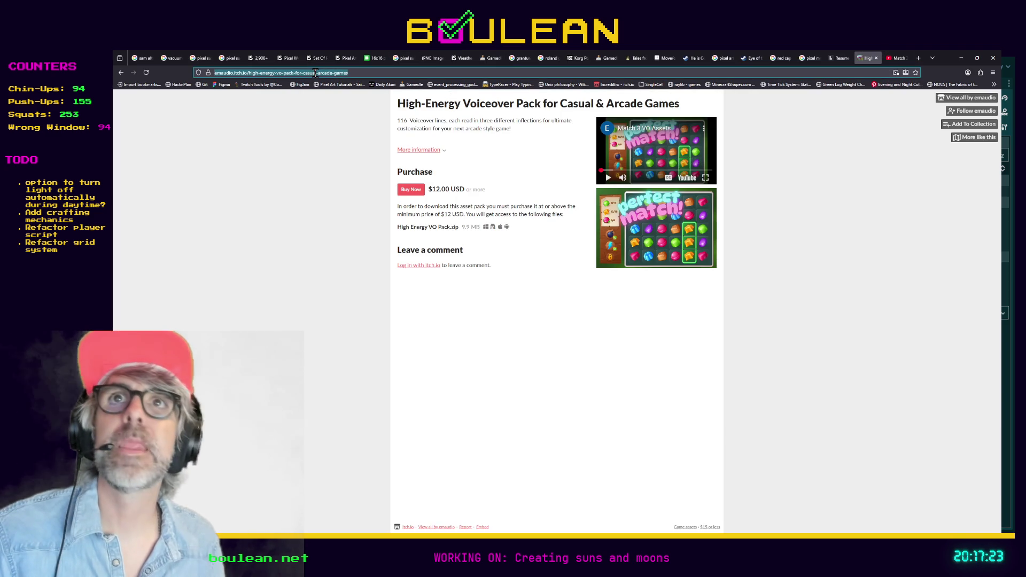
pyautogui.hotkey('alt', 'Tab')
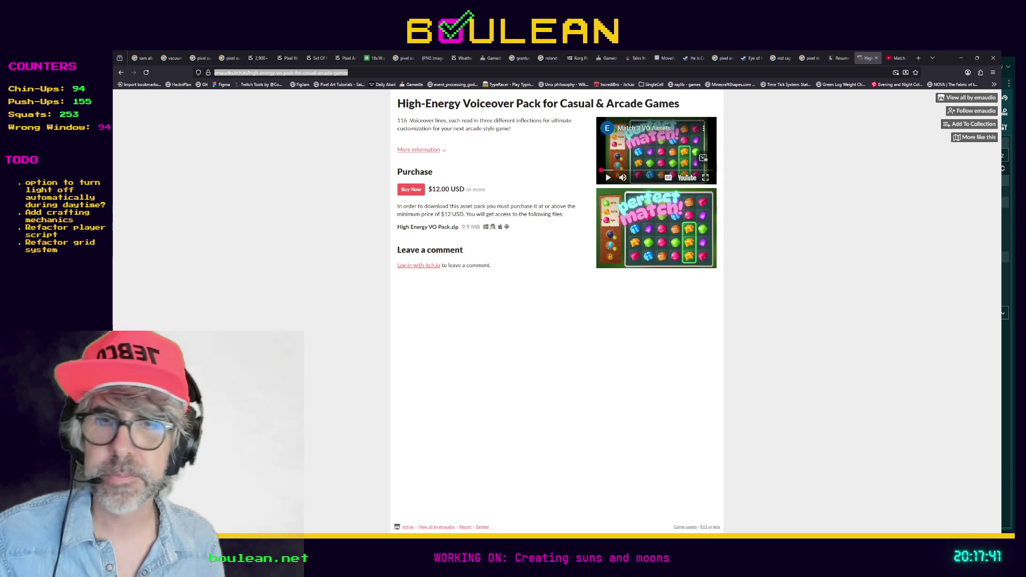
pyautogui.click(961, 58)
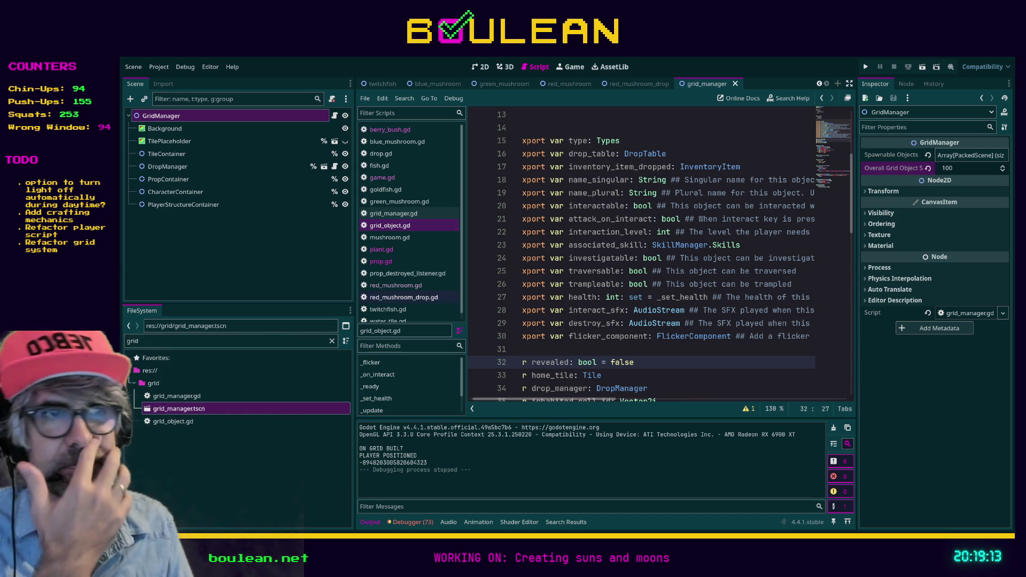
pyautogui.moveTo(569, 400); pyautogui.dragTo(562, 400)
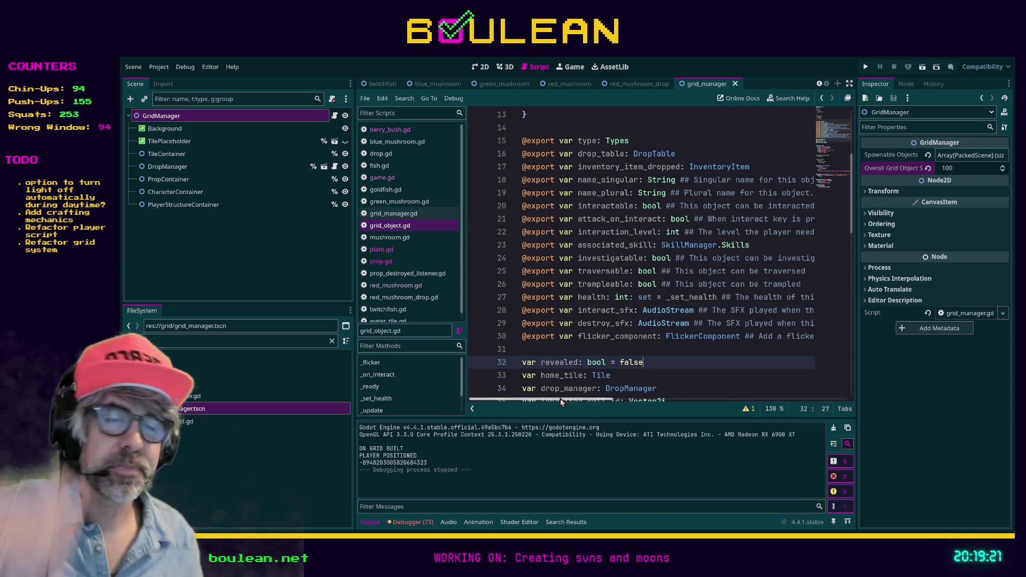
pyautogui.click(583, 348)
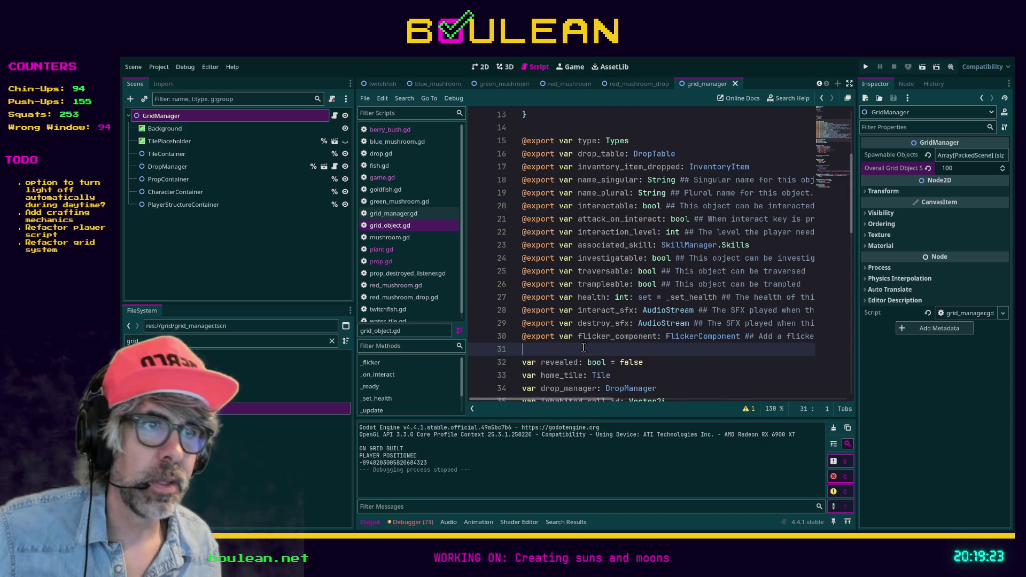
pyautogui.press('F5')
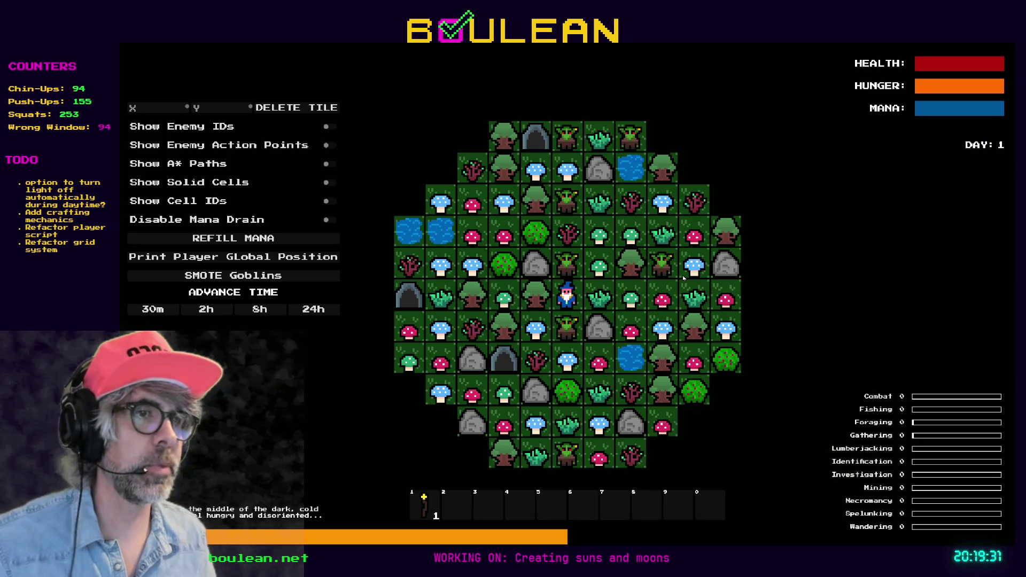
pyautogui.press('Escape')
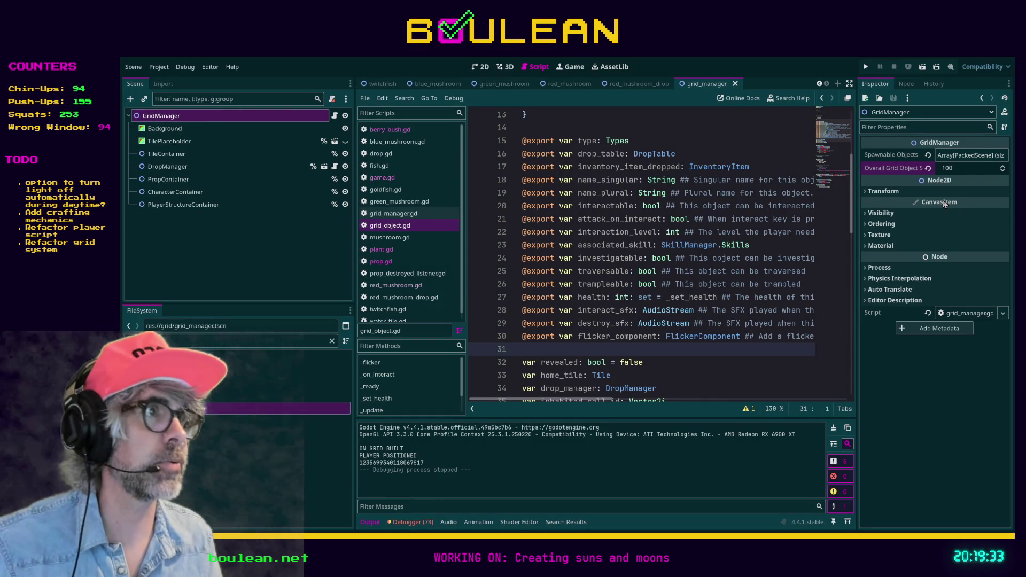
pyautogui.click(971, 165)
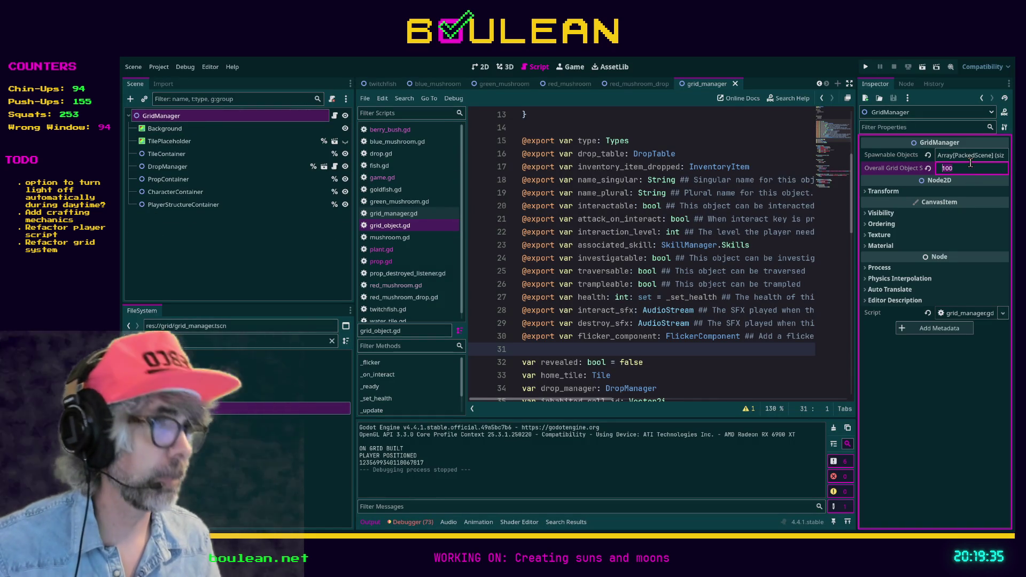
# Set the Overall Grid Object Spawn Chance to 50 and run the game.
pyautogui.write('50')
pyautogui.press('Return')
pyautogui.press('F5')
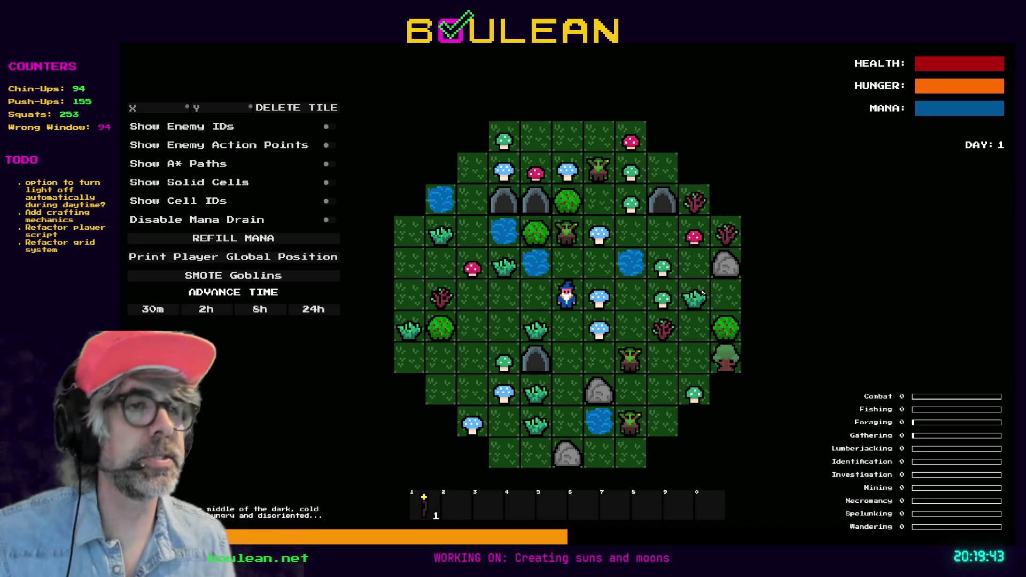
pyautogui.scroll(2, 588, 295)
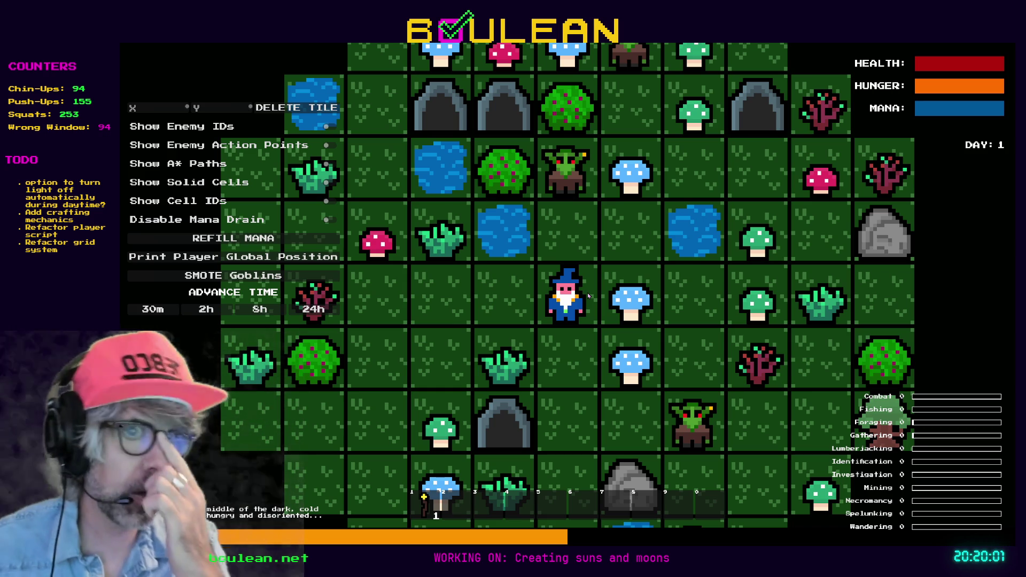
# Move the wizard two tiles west, advance the clock 8 hours, and harvest the red mushroom.
pyautogui.press('Left')
pyautogui.press('Left')
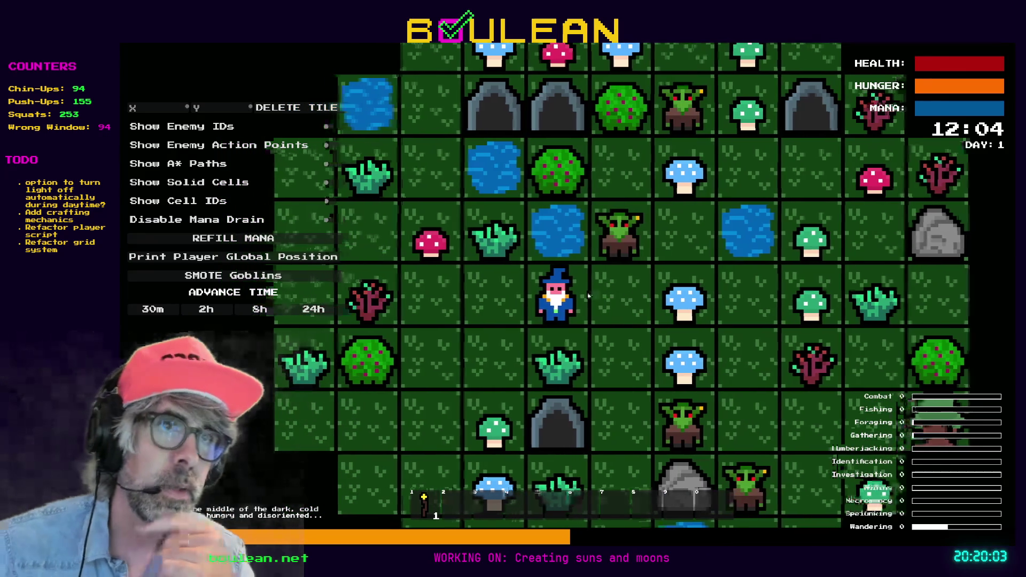
pyautogui.press('Left')
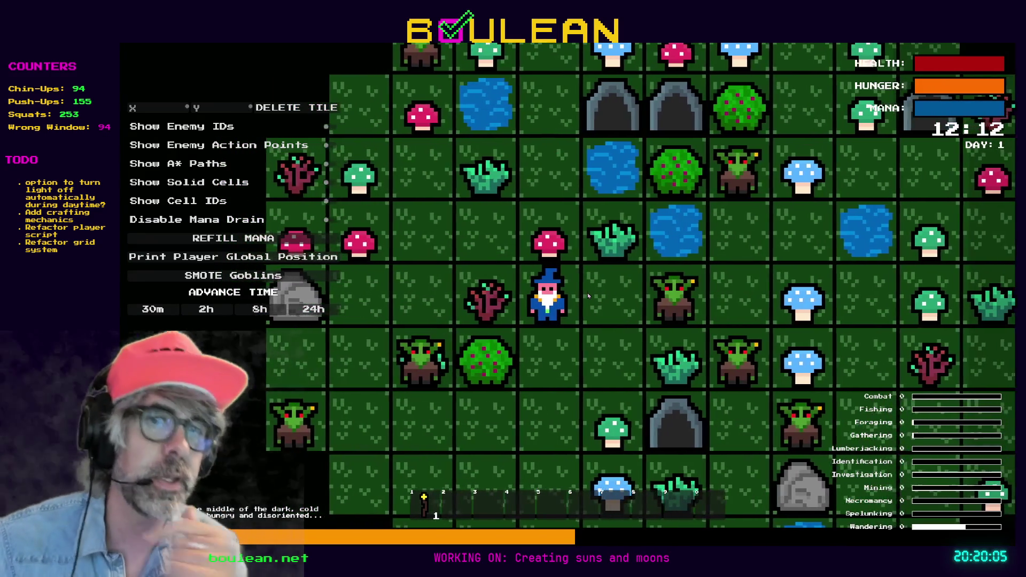
pyautogui.click(259, 308)
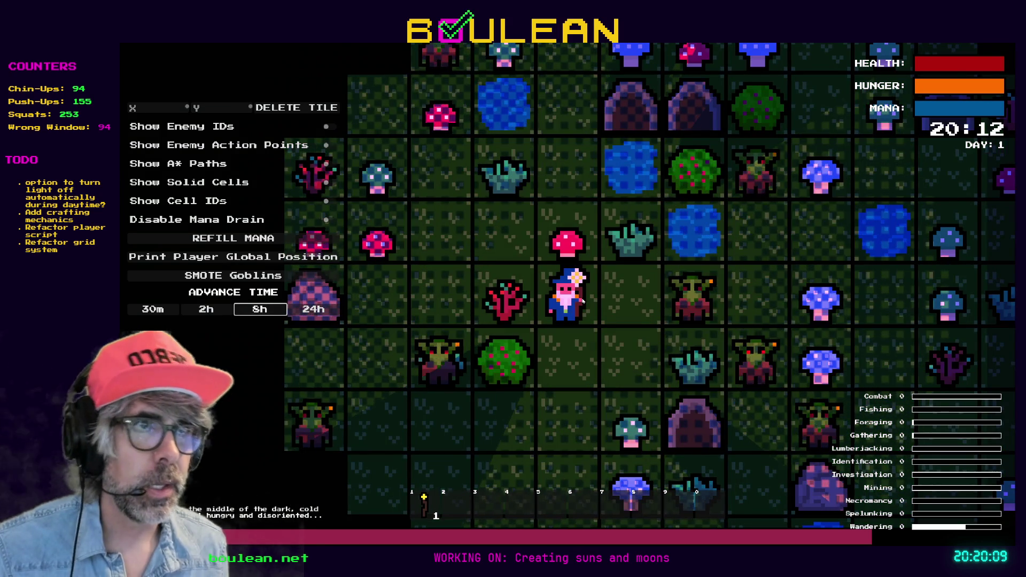
pyautogui.press('Up')
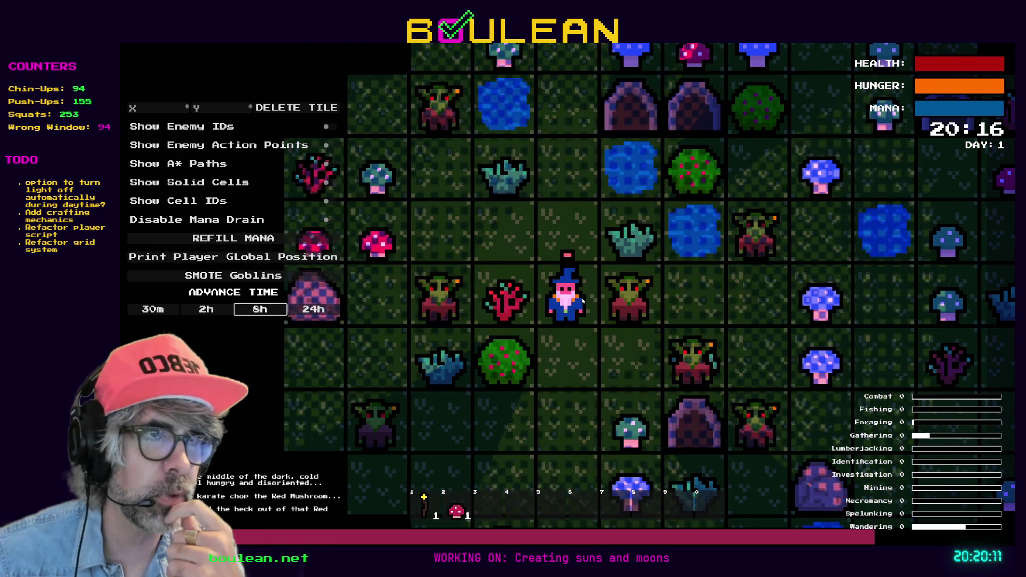
# Fight the nearby goblins and chop gravestones until the wizard holds 5 souls.
pyautogui.press('Right')
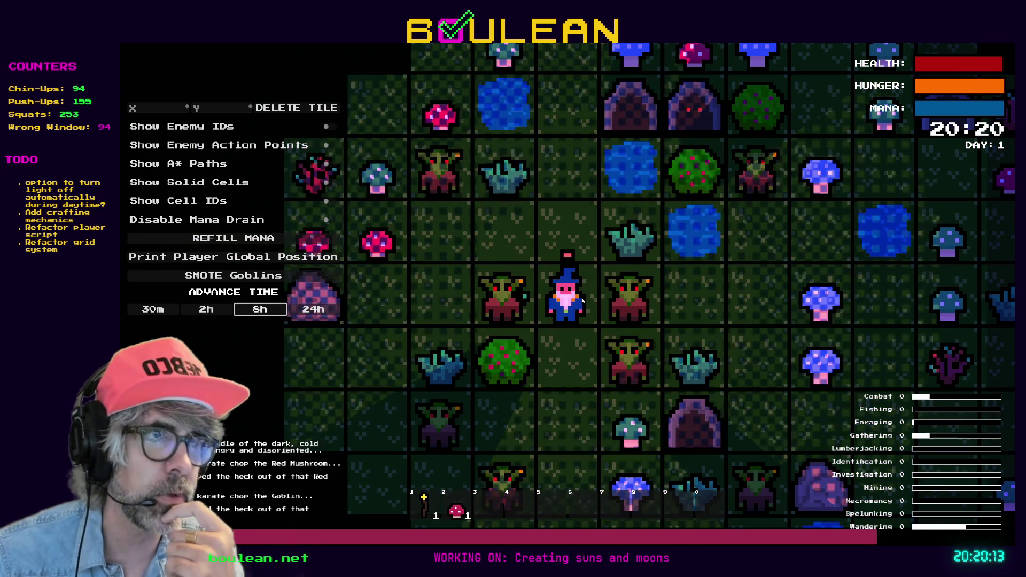
pyautogui.press('Right')
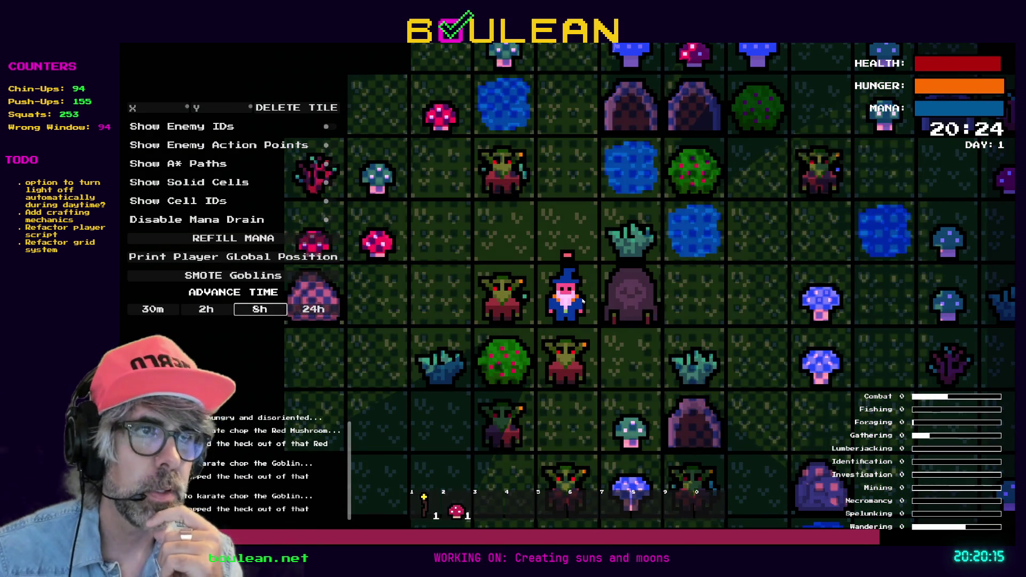
pyautogui.press('Right')
pyautogui.press('Right')
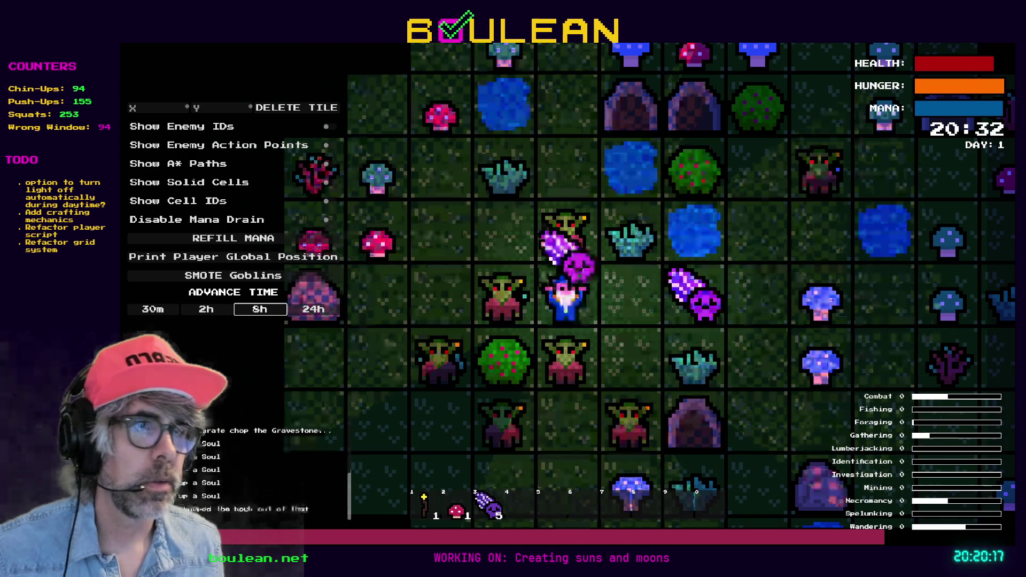
pyautogui.press('Right')
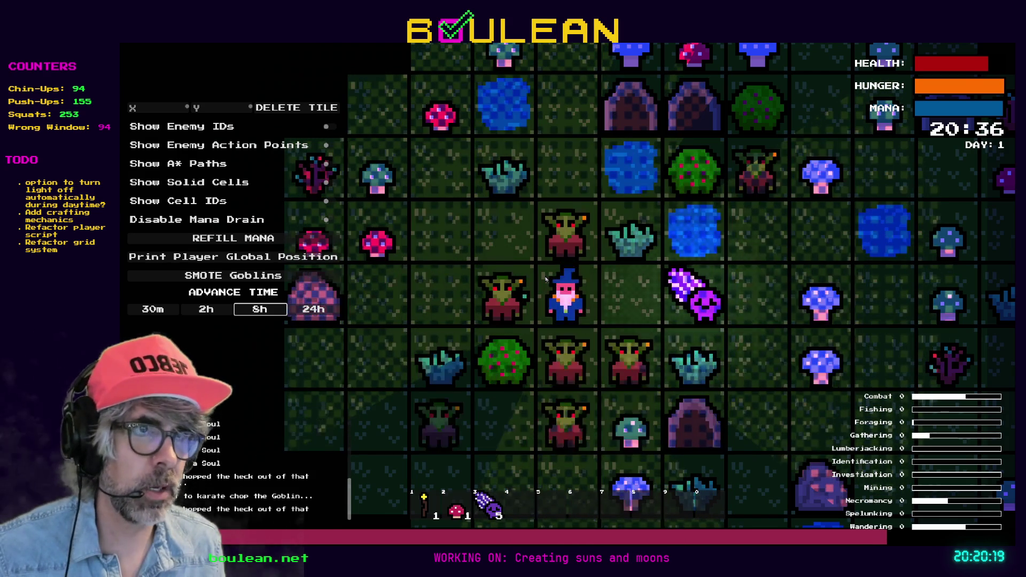
pyautogui.press('Right')
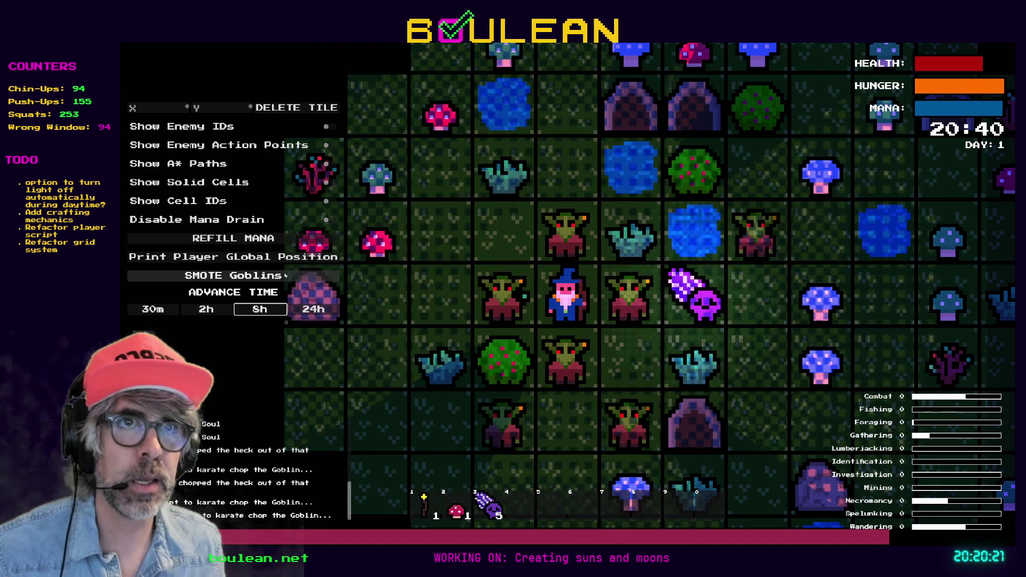
pyautogui.press('Right')
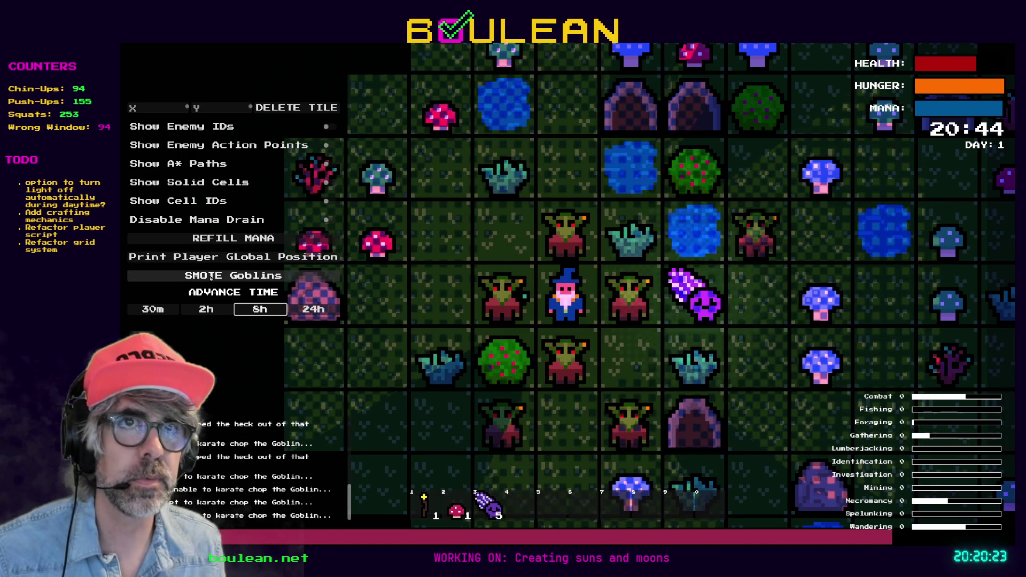
pyautogui.press('Down')
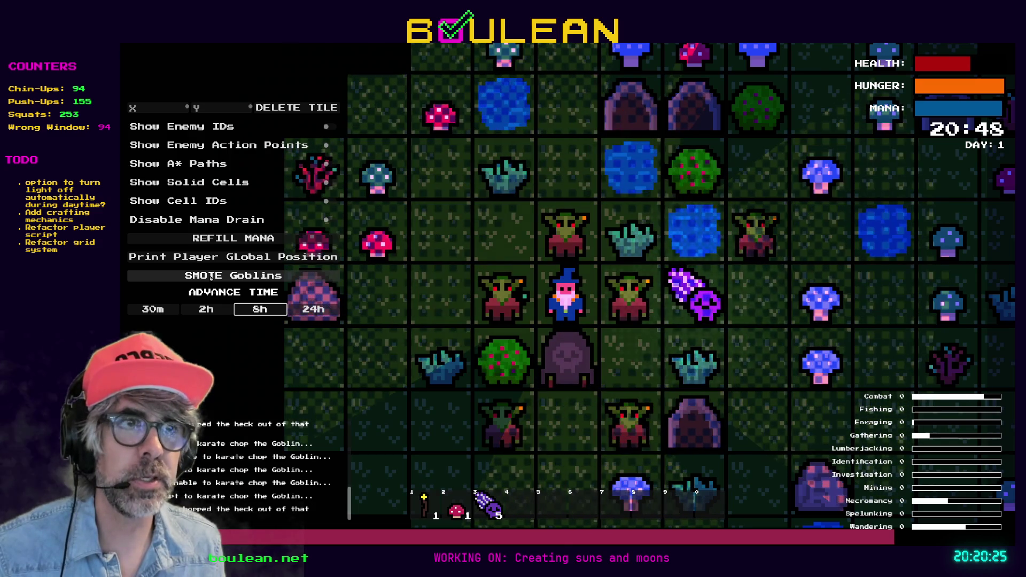
pyautogui.press('Down')
# Turn all goblins into souls and walk the wizard down and east across the grid.
pyautogui.click(211, 276)
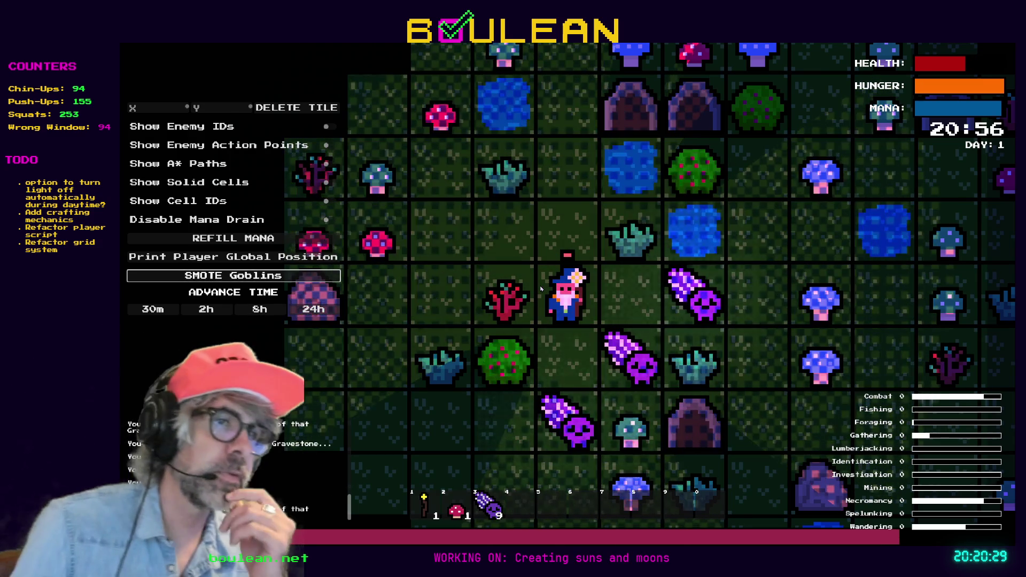
pyautogui.press('Down')
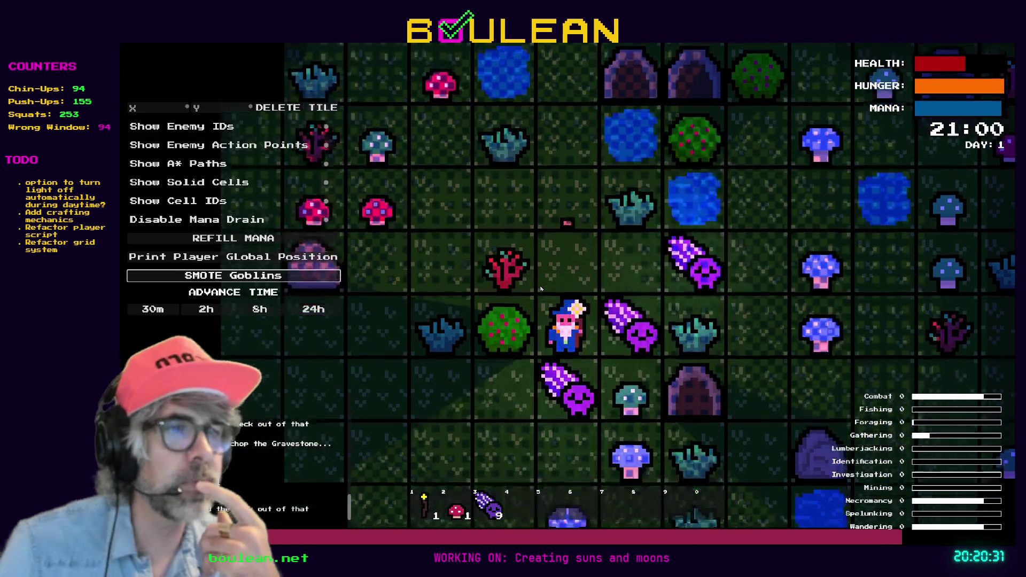
pyautogui.press('Down')
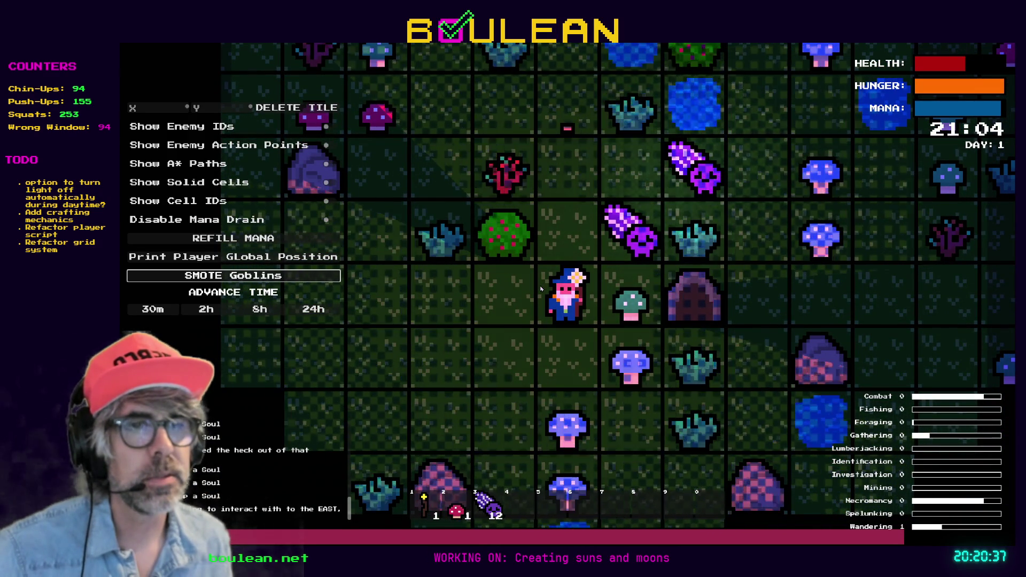
pyautogui.press('Down')
pyautogui.press('Right')
pyautogui.press('Right')
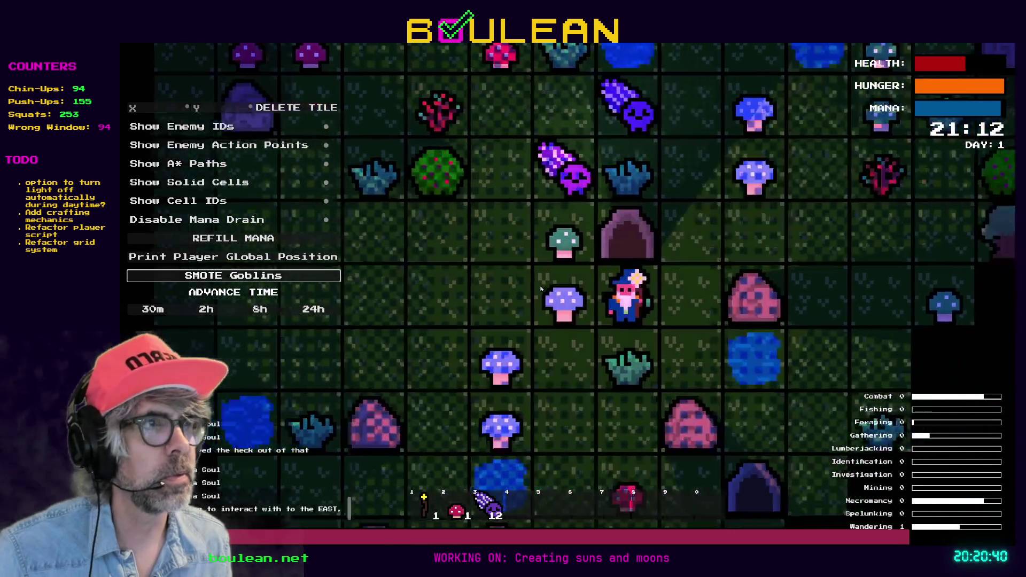
pyautogui.press('Right')
pyautogui.press('Right')
pyautogui.press('Up')
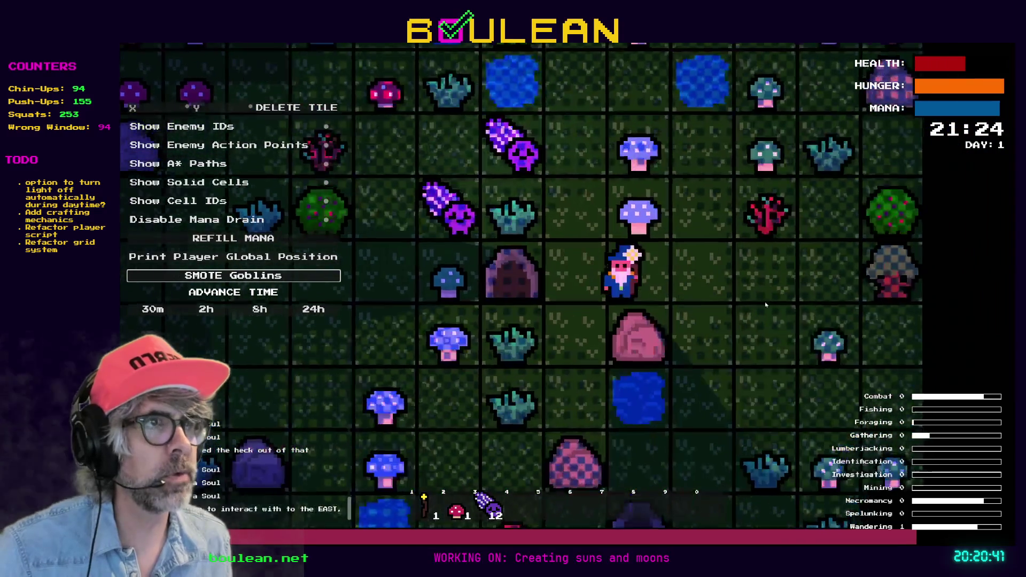
pyautogui.press('Right')
# Walk the wizard north toward the water, then back west and south.
pyautogui.press('Up')
pyautogui.press('Up')
pyautogui.press('Up')
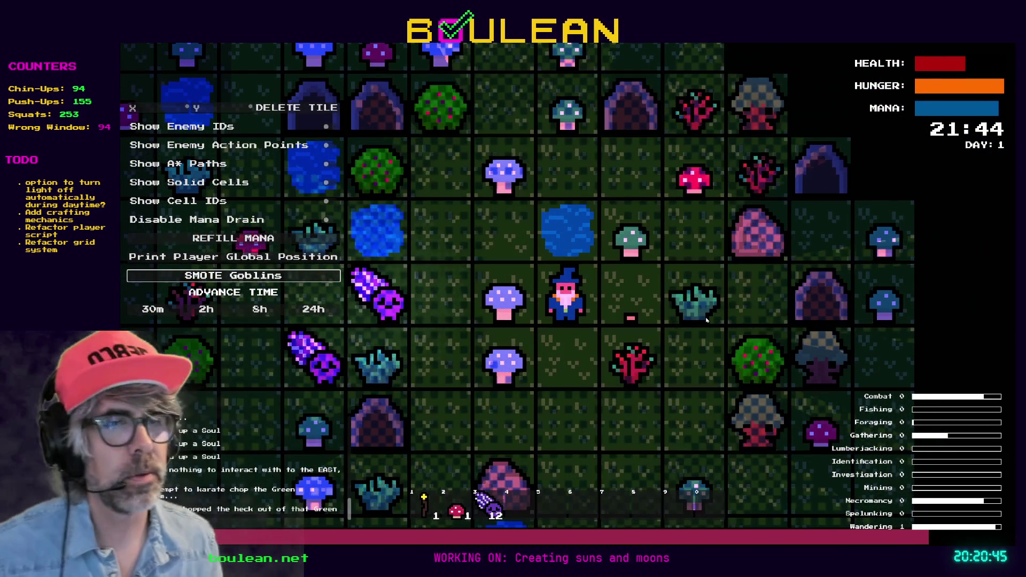
pyautogui.press('Right')
pyautogui.press('Up')
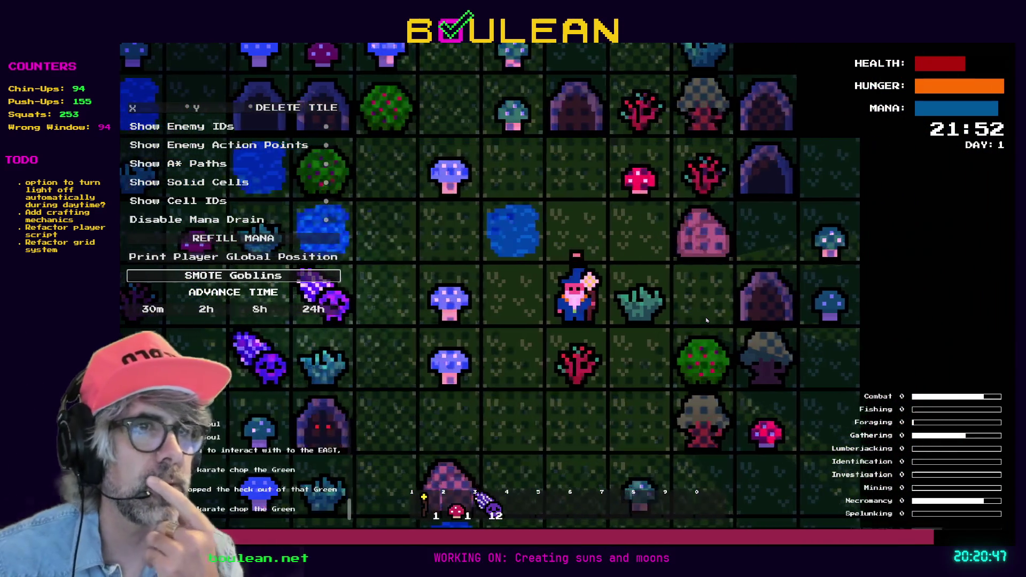
pyautogui.press('Left')
pyautogui.press('Left')
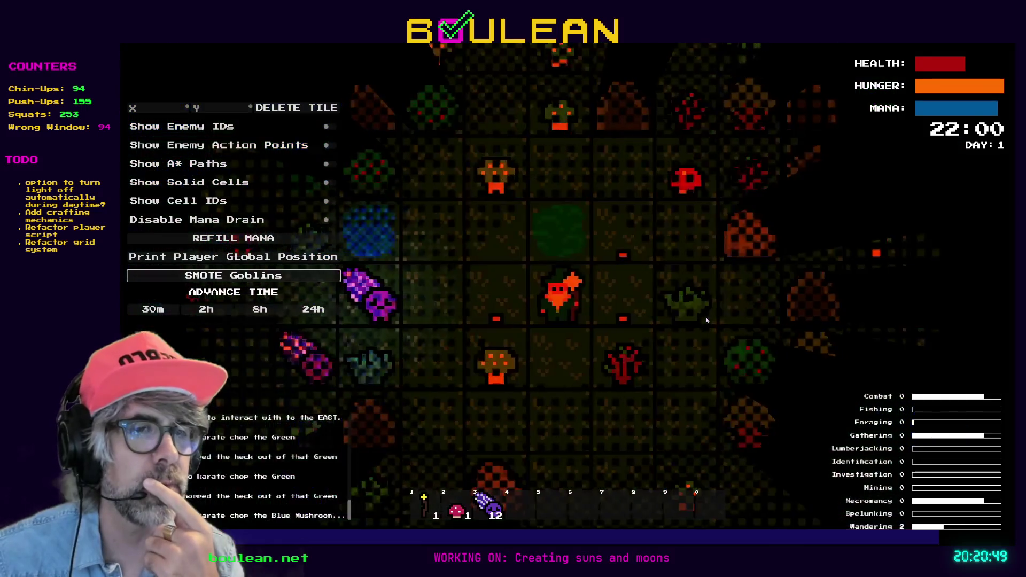
pyautogui.press('Left')
pyautogui.press('Up')
pyautogui.press('Up')
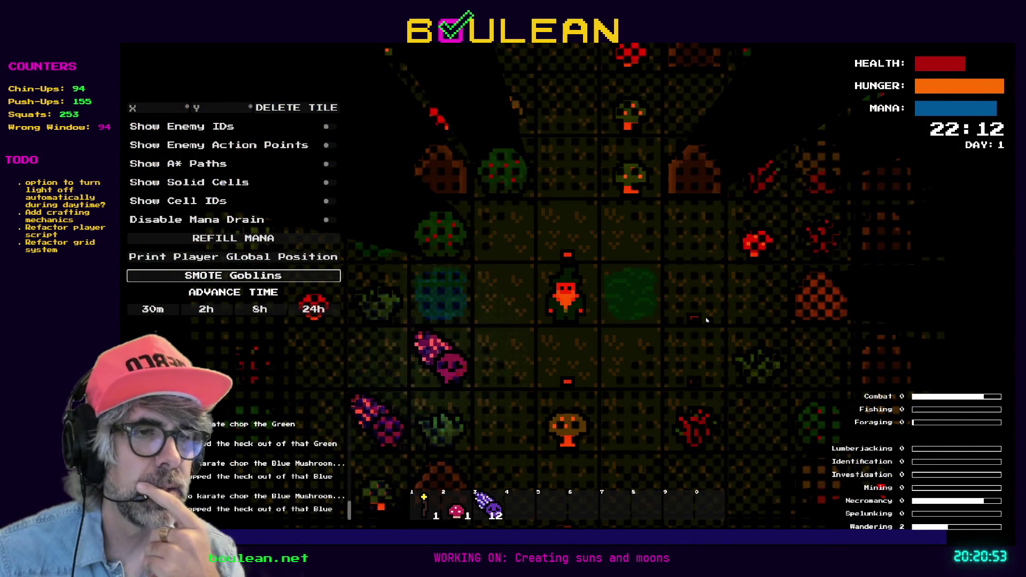
pyautogui.press('Down')
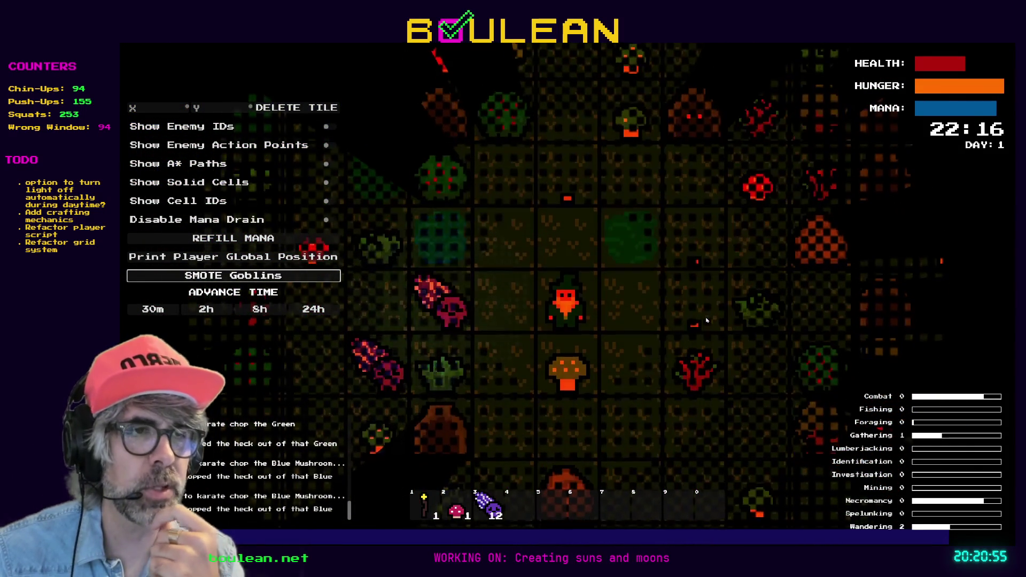
# Chop the mushroom below and the grass tuft to the left, then close the game.
pyautogui.press('Down')
pyautogui.press('Left')
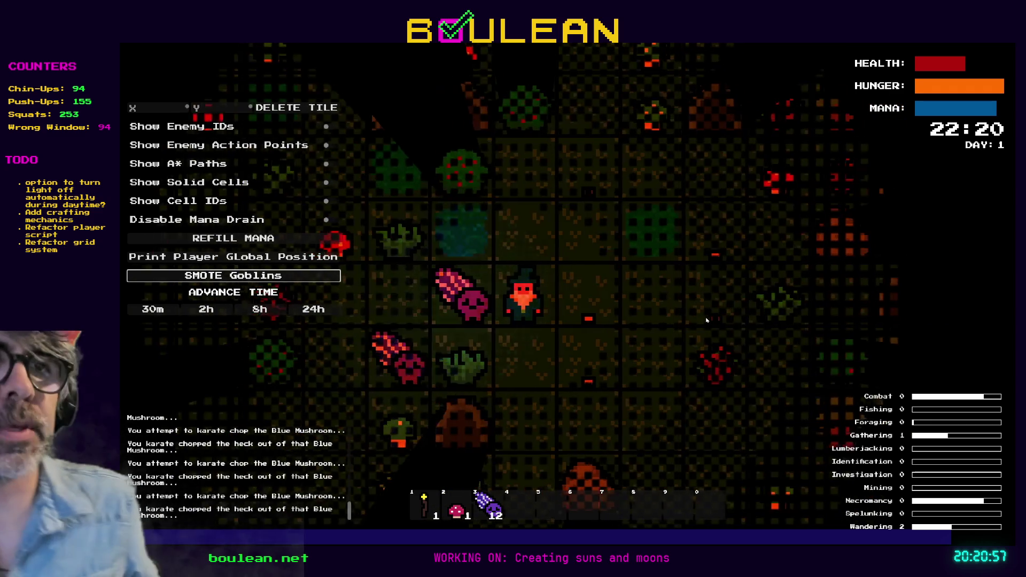
pyautogui.press('Down')
pyautogui.press('Left')
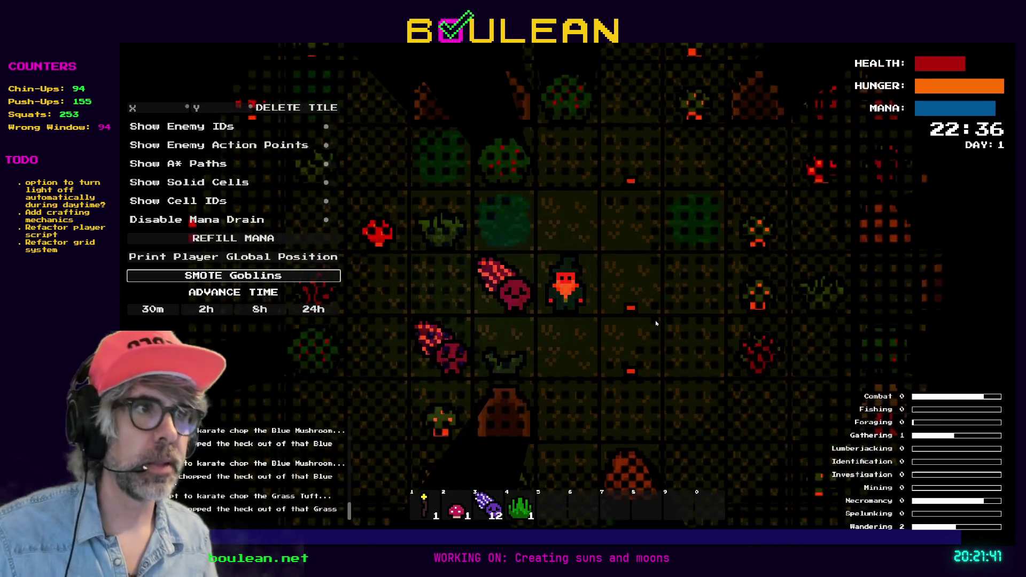
pyautogui.hotkey('alt', 'F4')
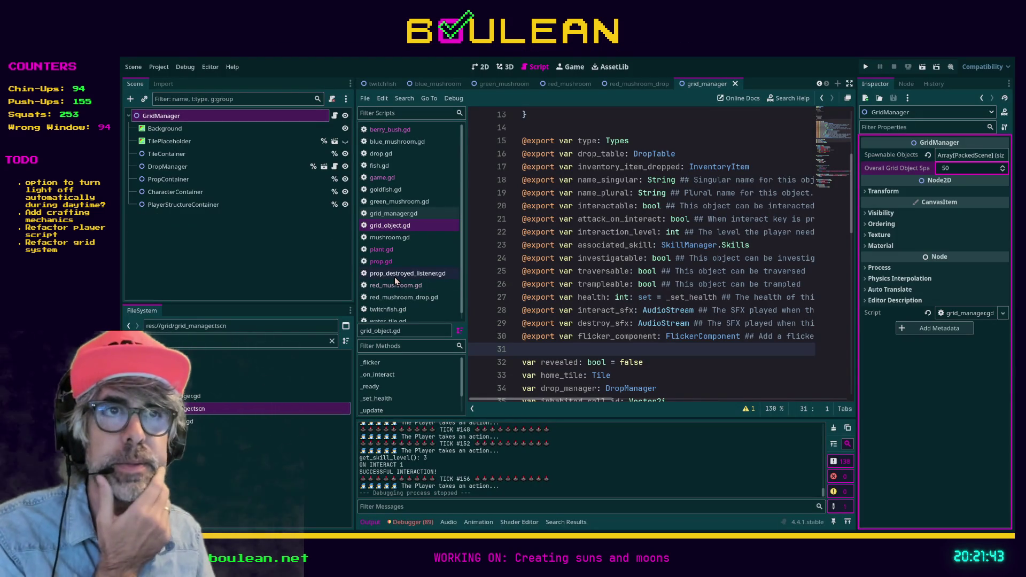
# Switch to the green_mushroom scene, widen the side panels, and clear its Inventory Item Dropped.
pyautogui.click(163, 129)
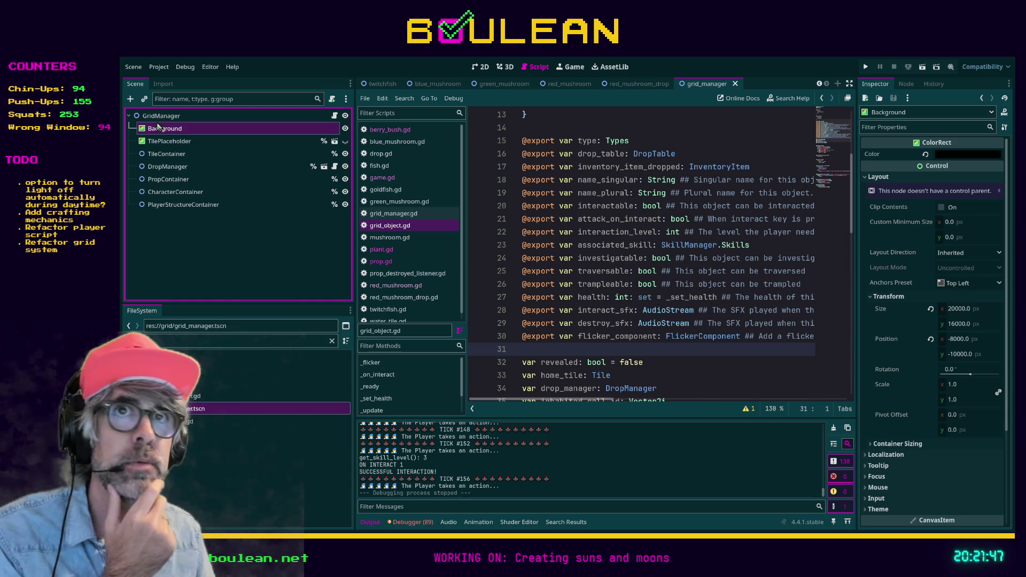
pyautogui.click(175, 118)
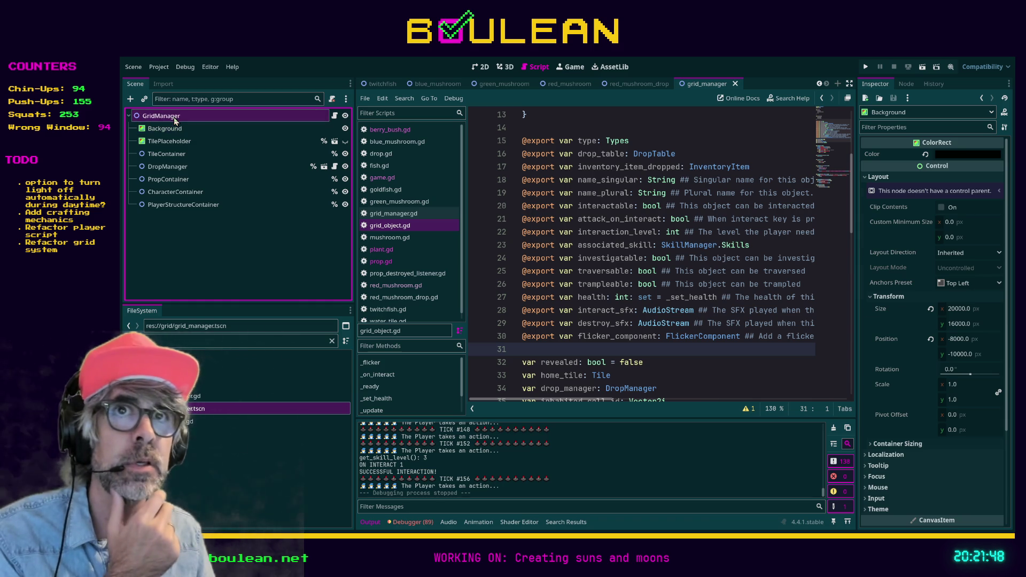
pyautogui.click(497, 87)
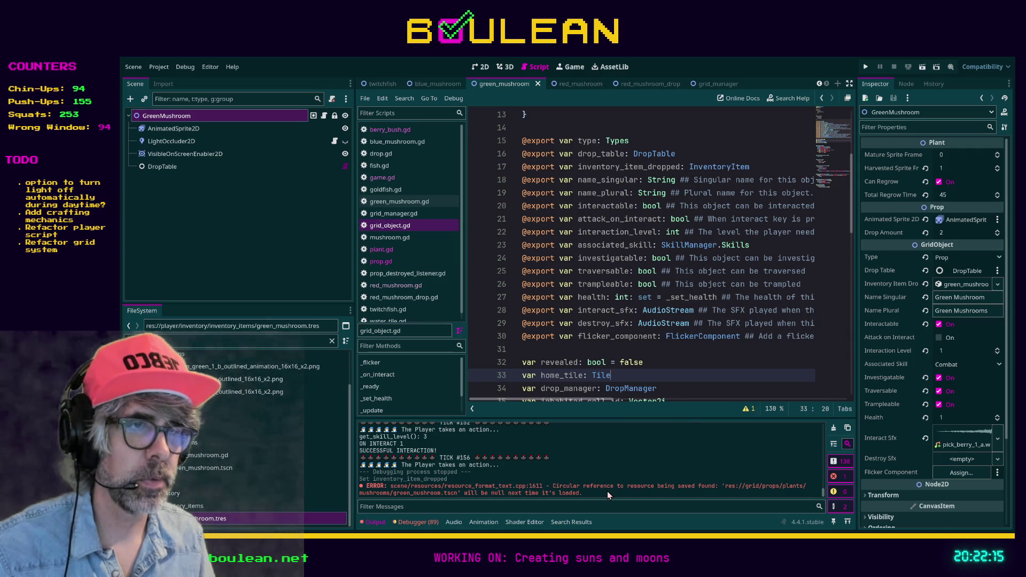
pyautogui.click(719, 355)
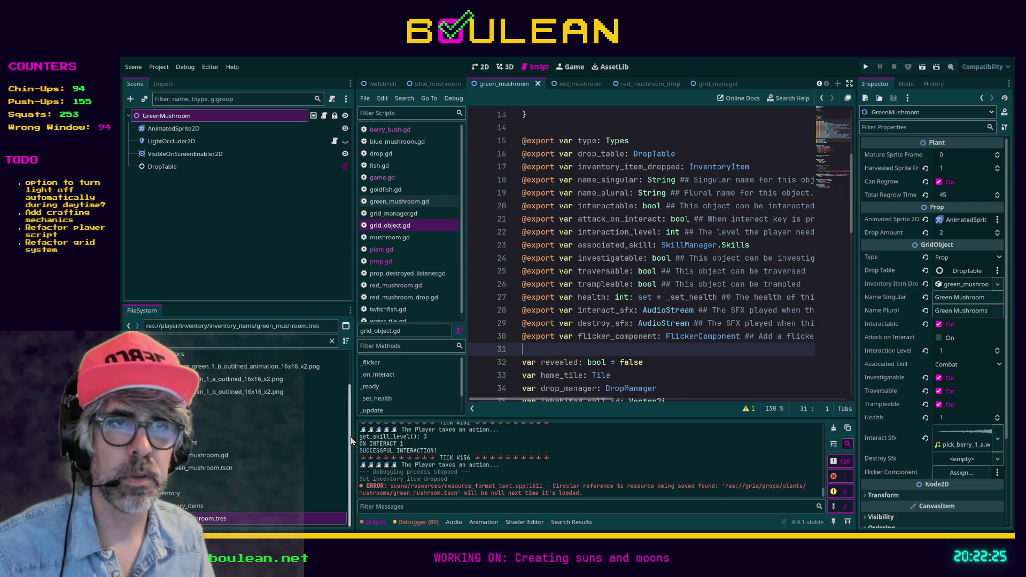
pyautogui.moveTo(355, 440); pyautogui.dragTo(395, 440)
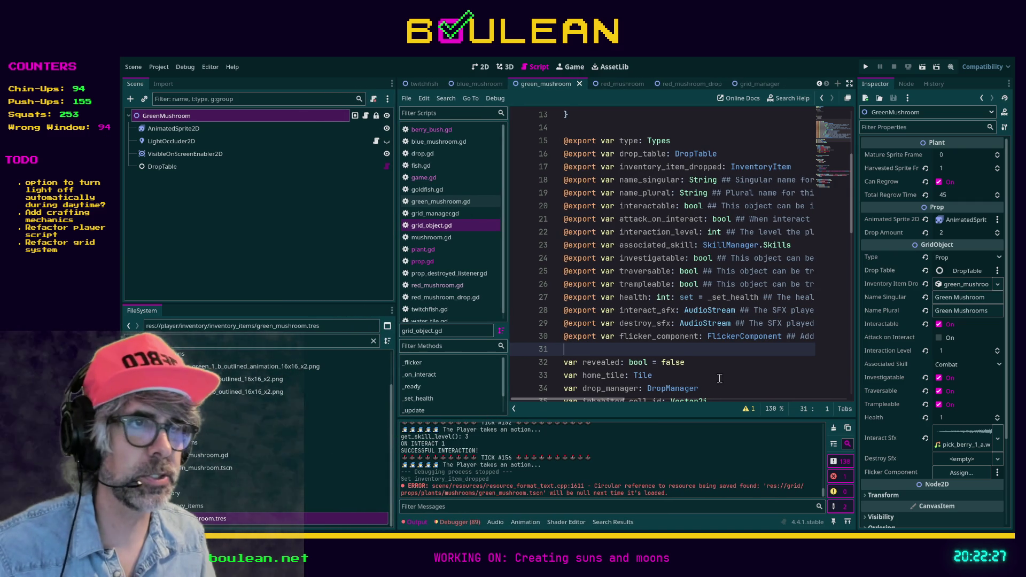
pyautogui.click(735, 378)
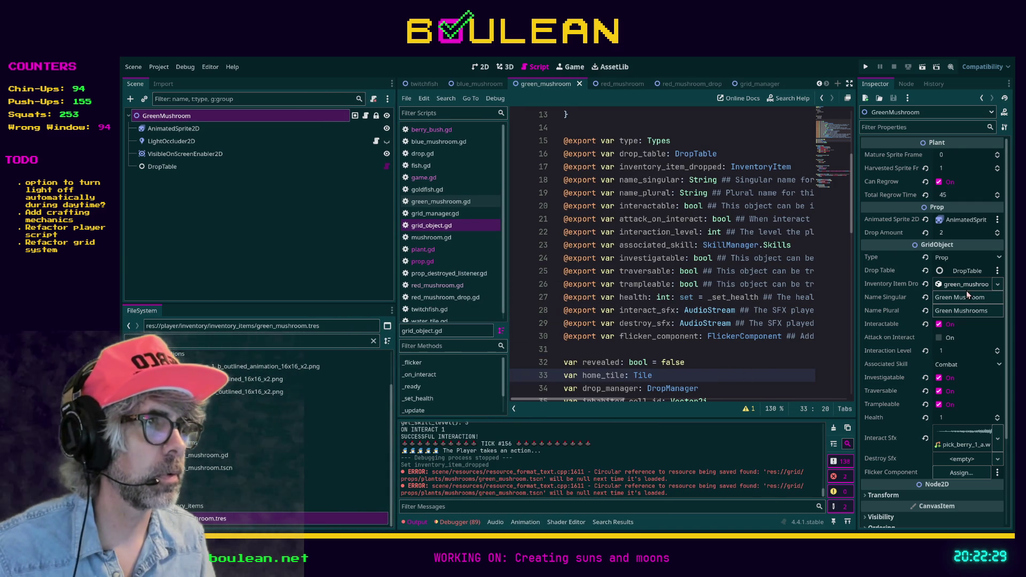
pyautogui.click(967, 271)
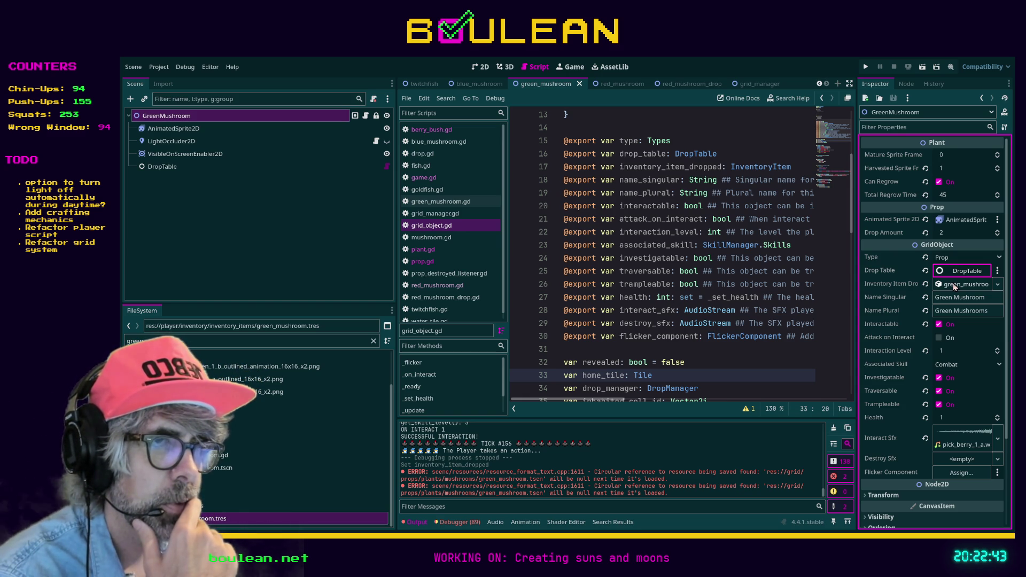
pyautogui.click(925, 285)
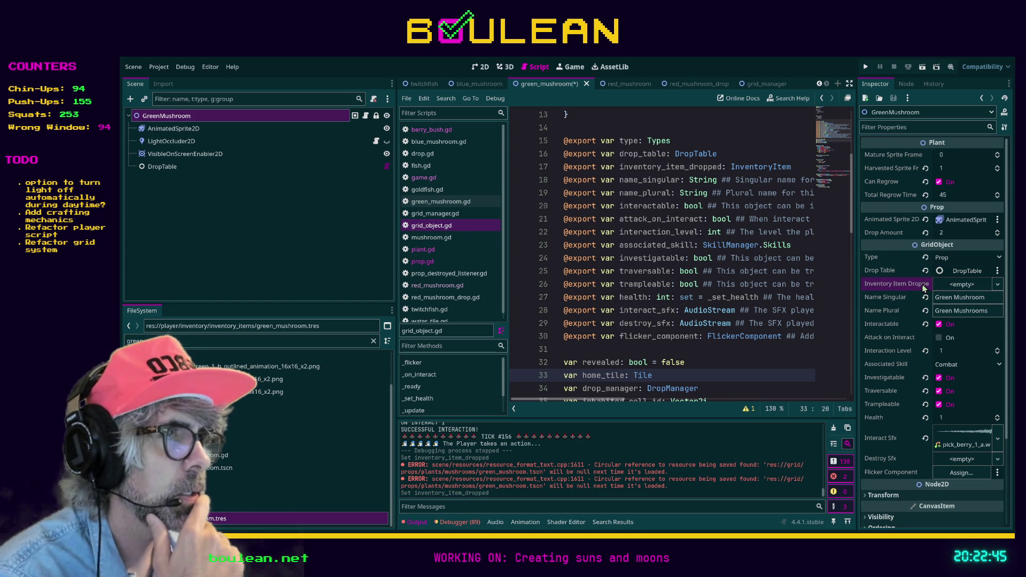
pyautogui.click(948, 275)
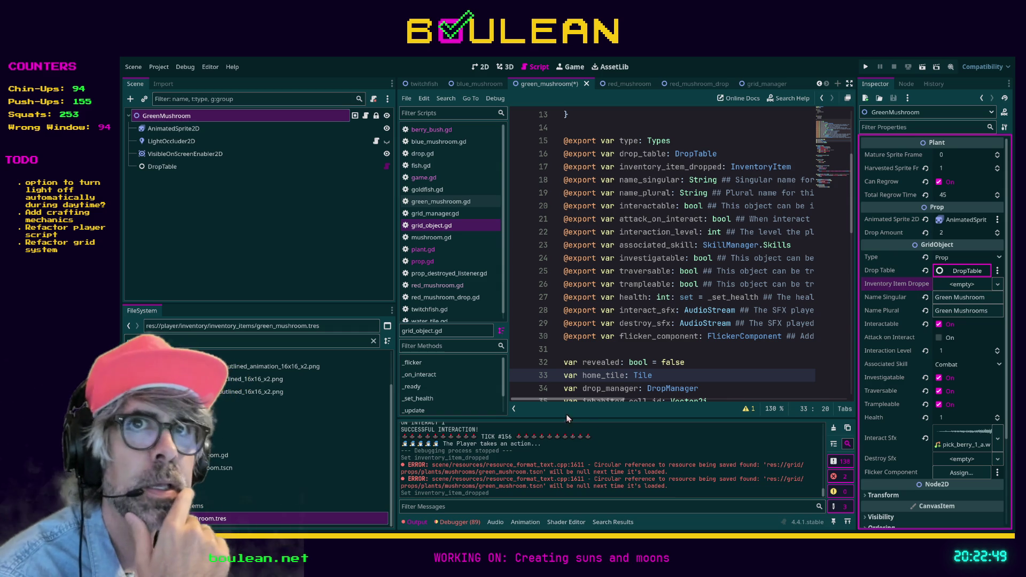
# Inspect the DropTable node's first weighted drop entry and recalculate its chances.
pyautogui.click(174, 174)
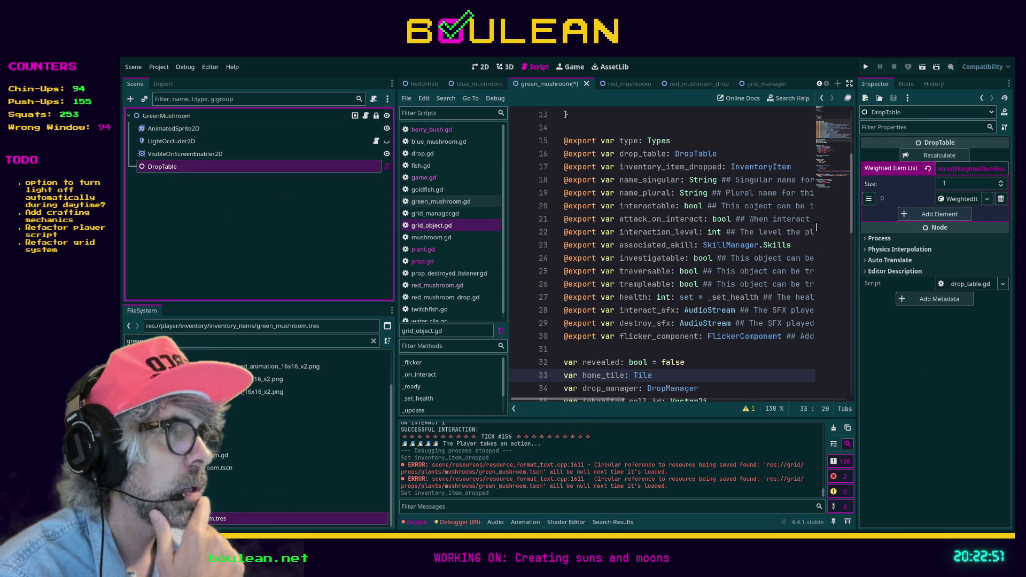
pyautogui.click(958, 199)
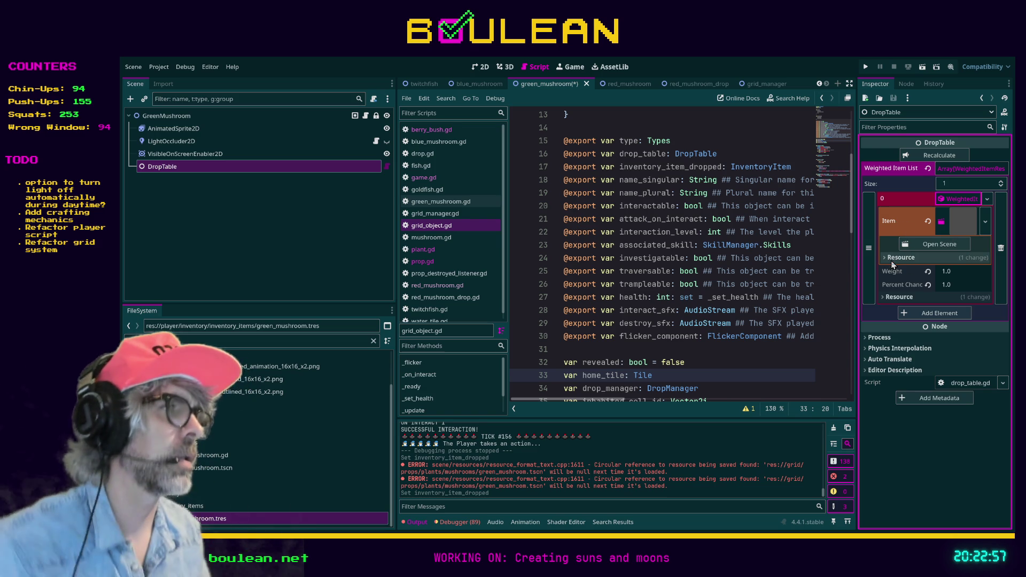
pyautogui.click(960, 201)
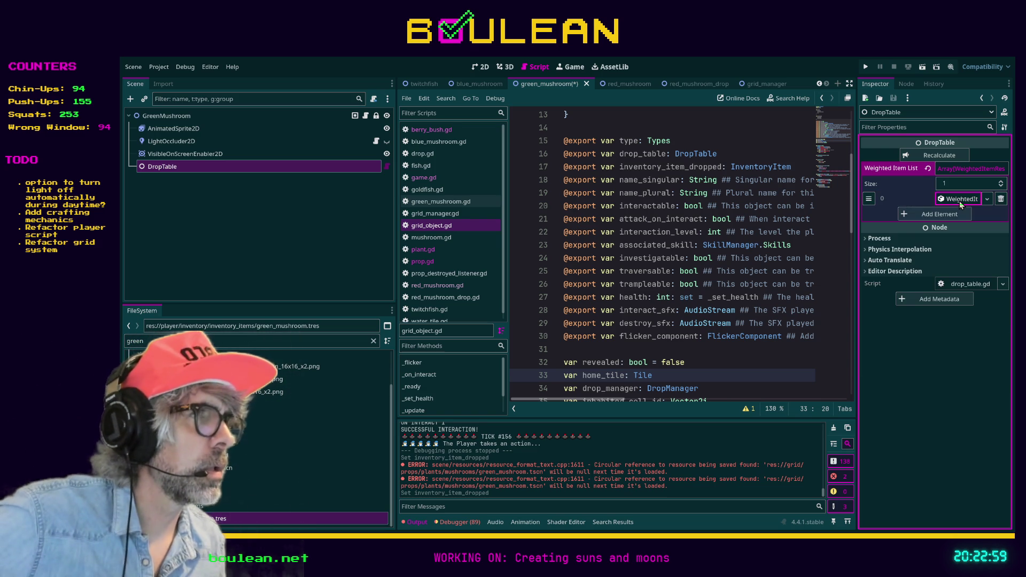
pyautogui.click(960, 201)
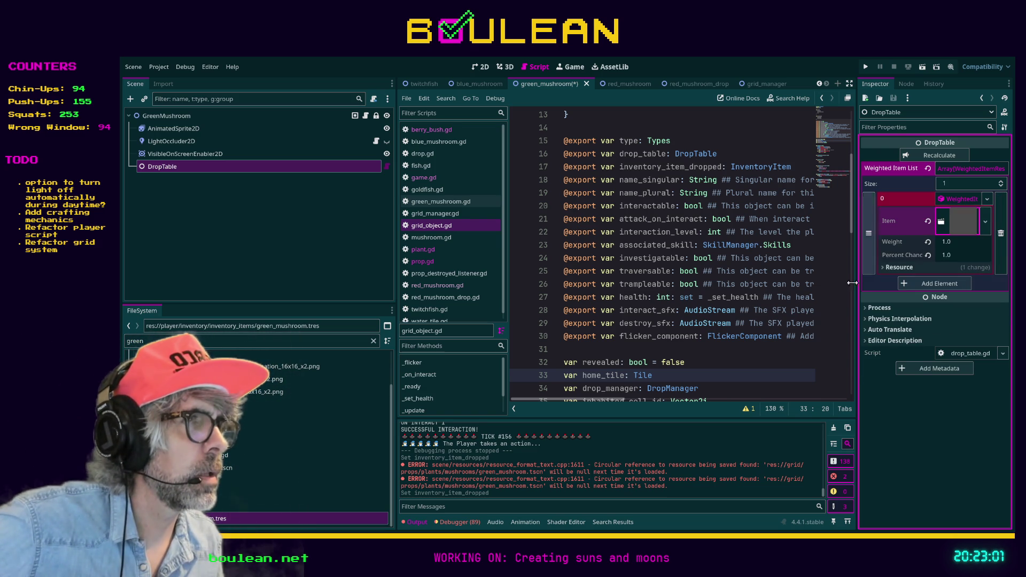
pyautogui.click(939, 156)
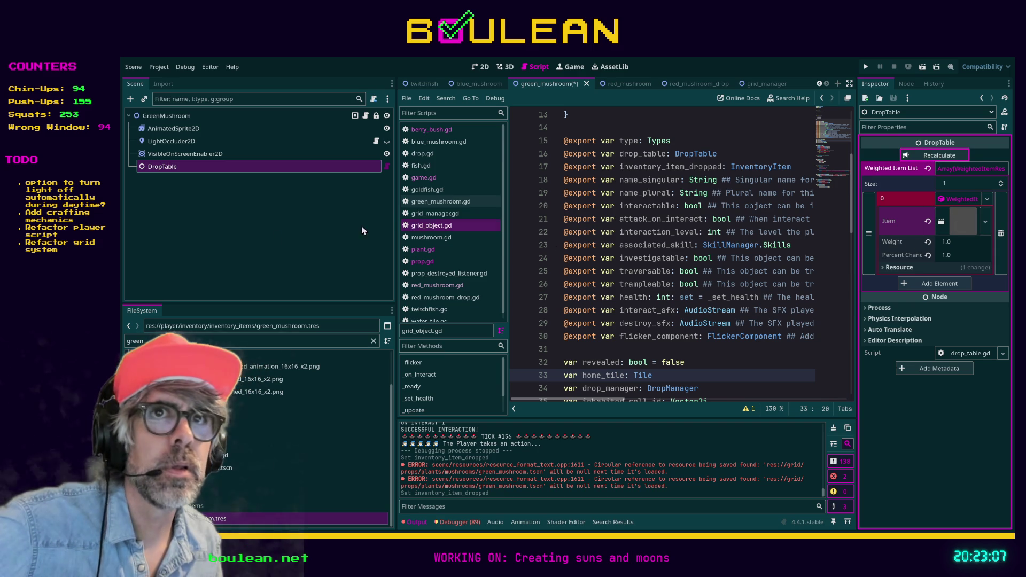
pyautogui.click(169, 119)
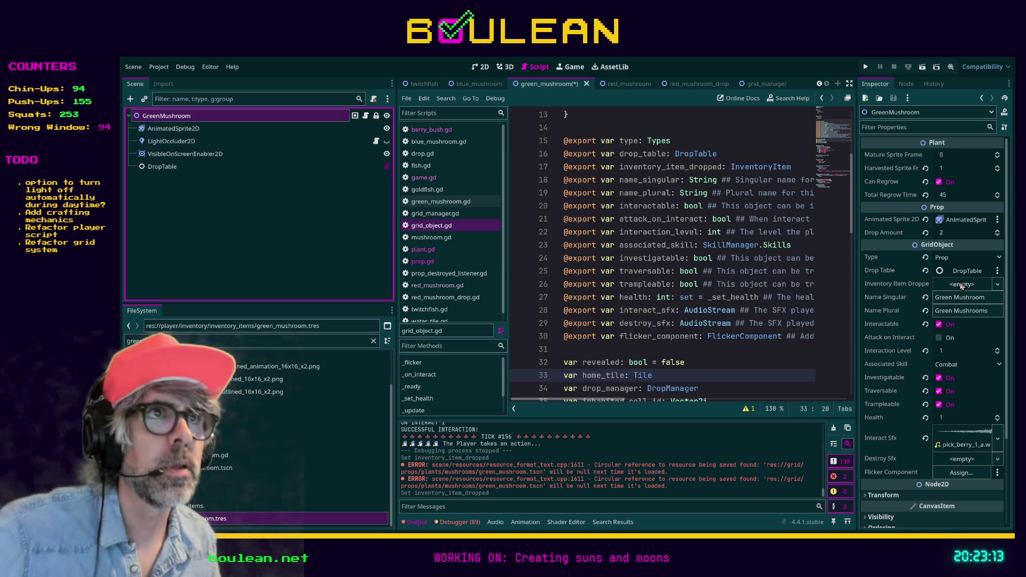
pyautogui.click(718, 356)
# Save the green mushroom scene, compare with red_mushroom's Inspector, then open green_mushroom.gd.
pyautogui.hotkey('ctrl', 's')
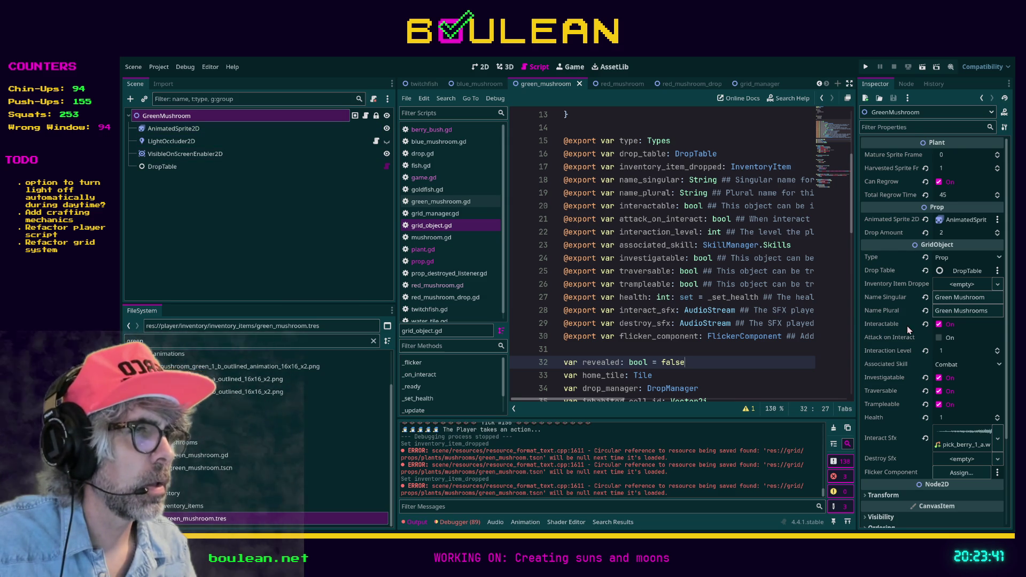
pyautogui.scroll(-4, 903, 328)
pyautogui.scroll(-1, 910, 330)
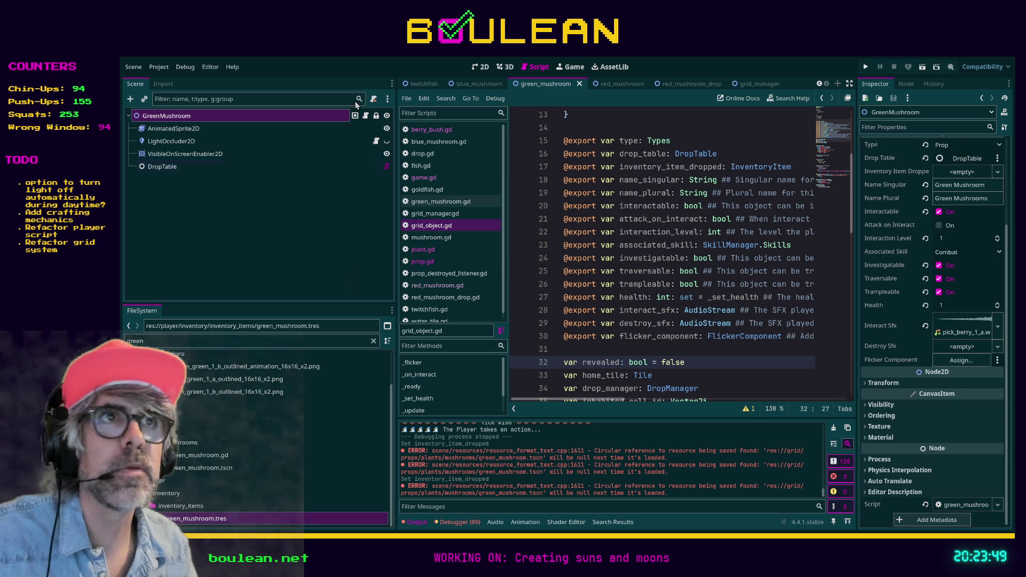
pyautogui.click(607, 85)
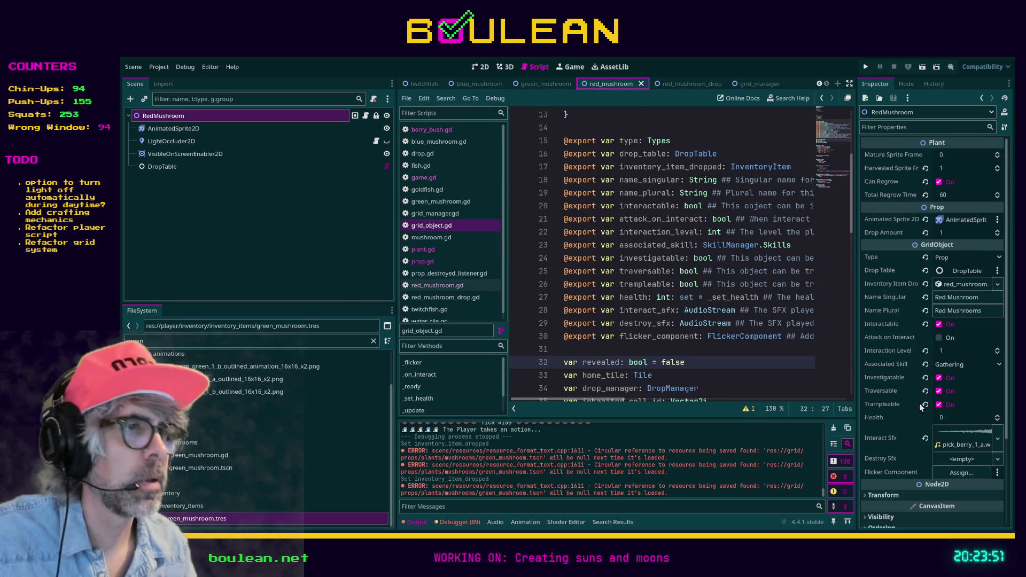
pyautogui.scroll(3, 941, 459)
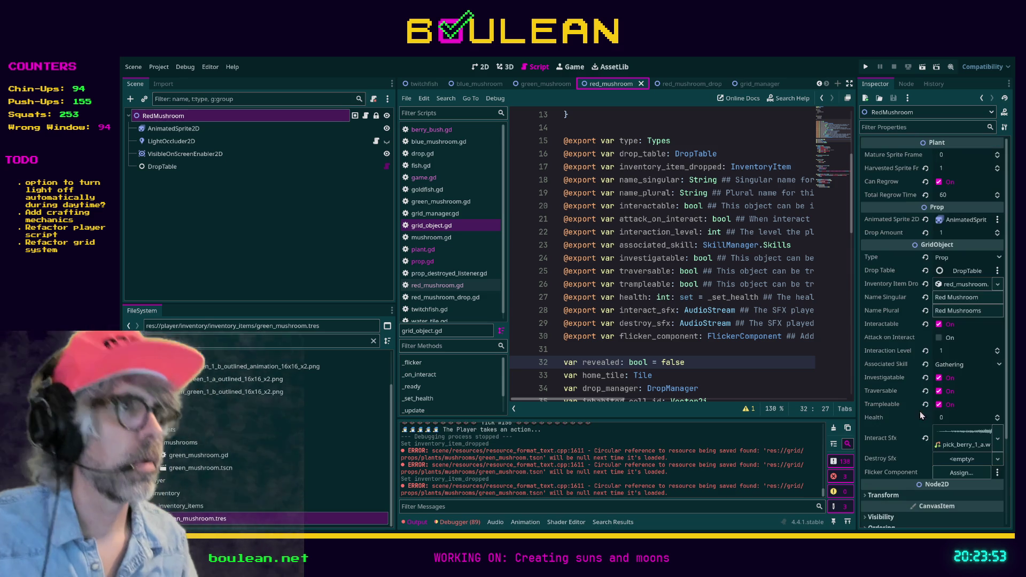
pyautogui.click(550, 83)
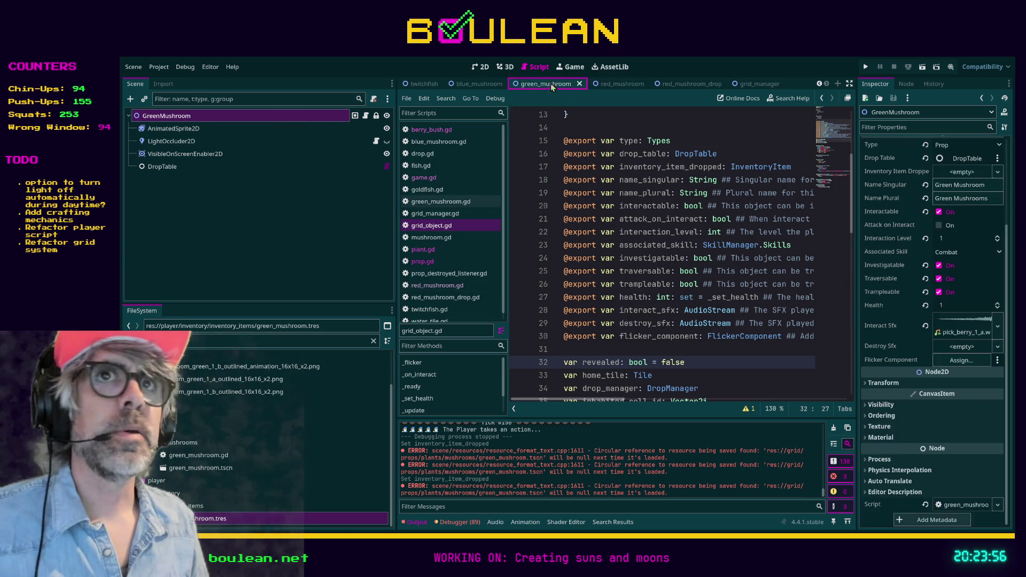
pyautogui.click(366, 118)
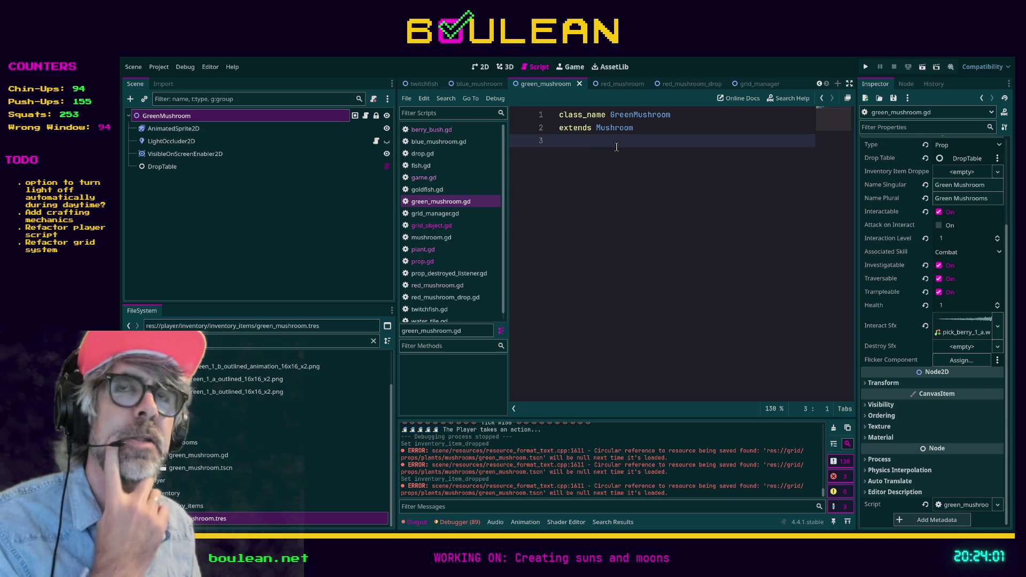
# Select the AnimatedSprite2D node to show its two-frame default animation at 5.0 FPS.
pyautogui.click(188, 131)
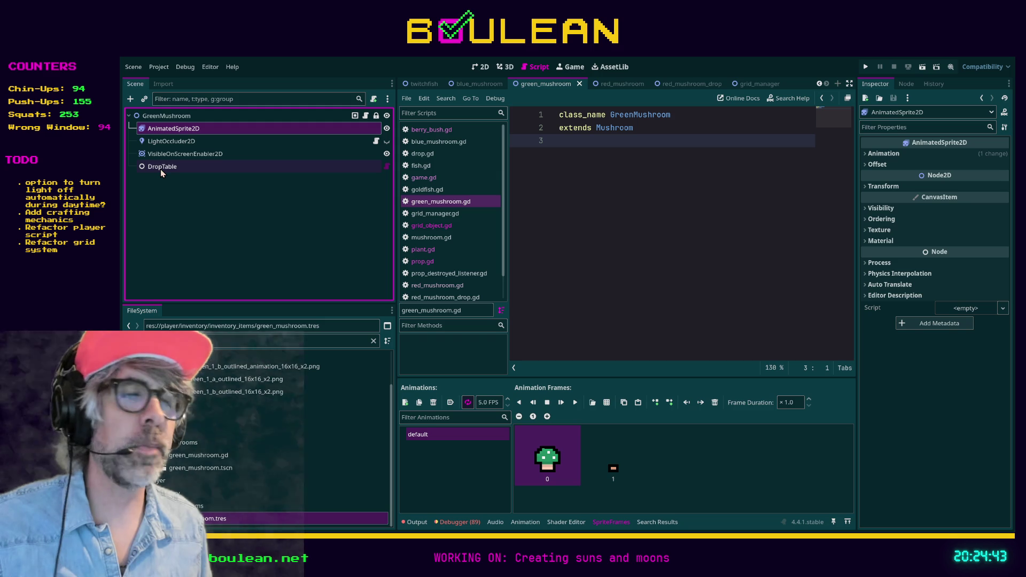
# Show the debugger's list of 89 errors in an enlarged panel and save the GreenMushroom scene.
pyautogui.click(271, 117)
pyautogui.click(481, 67)
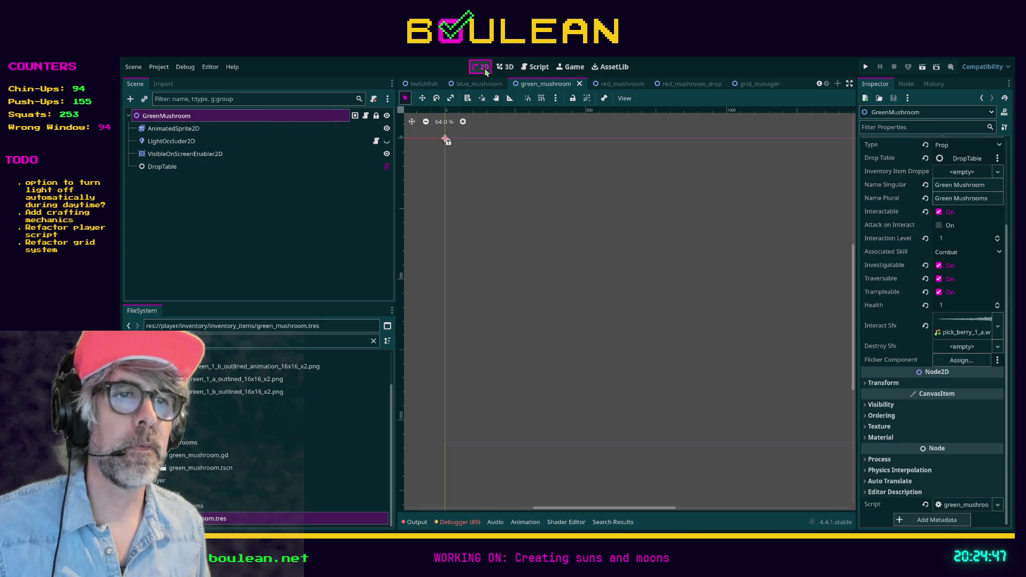
pyautogui.click(458, 524)
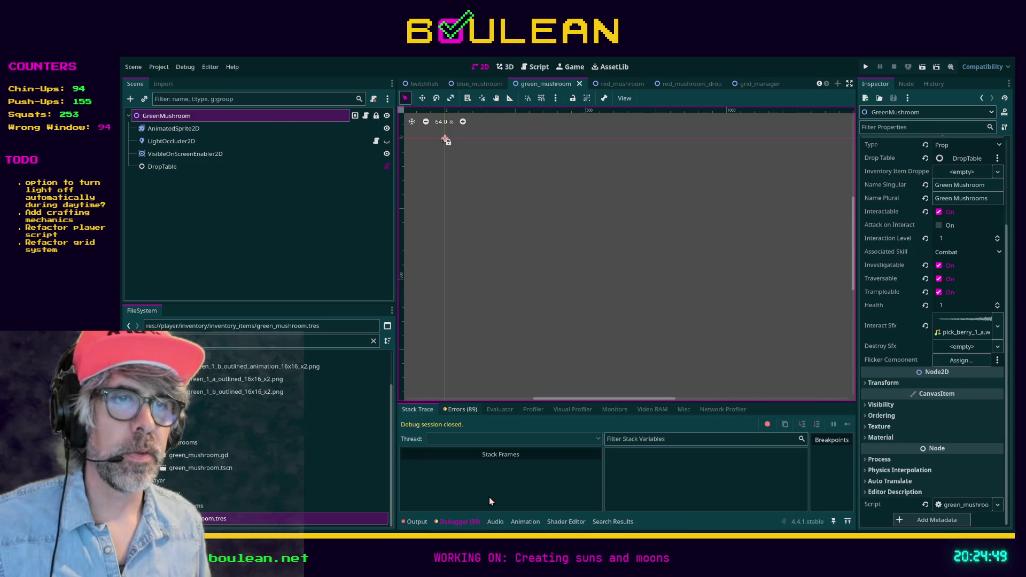
pyautogui.click(458, 410)
pyautogui.moveTo(515, 403); pyautogui.dragTo(515, 323)
pyautogui.click(203, 128)
pyautogui.click(213, 116)
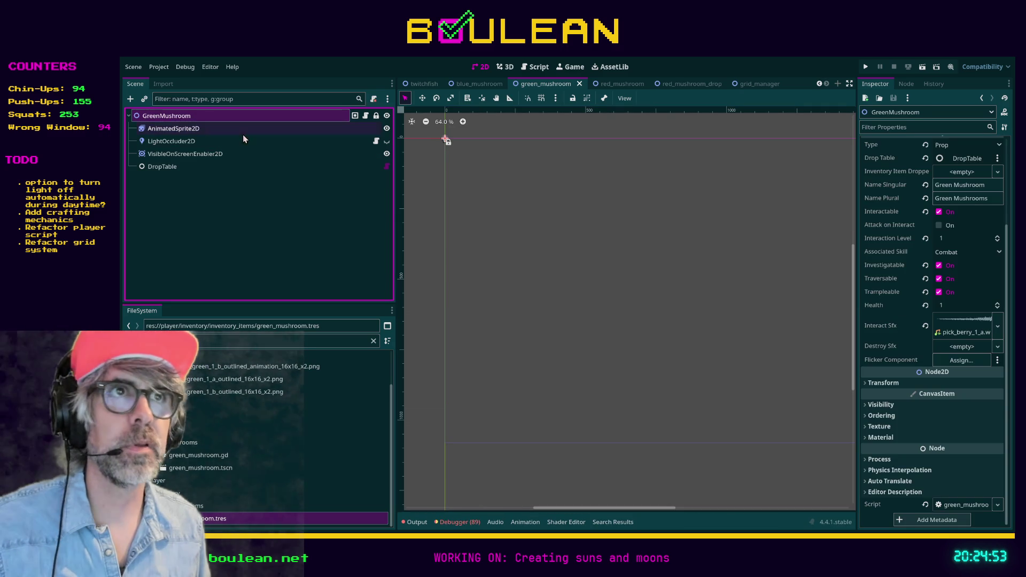
pyautogui.hotkey('ctrl', 's')
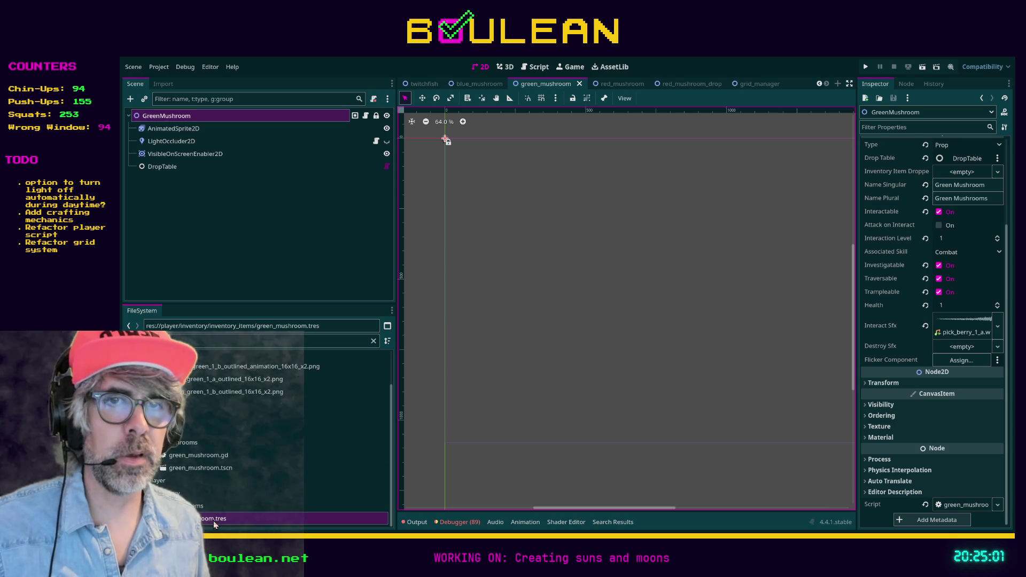
# Set green_mushroom.tres as the Inventory Item Dropped and save the scene.
pyautogui.moveTo(206, 518)
pyautogui.mouseDown()
pyautogui.moveTo(962, 190)
pyautogui.moveTo(966, 172)
pyautogui.mouseUp()
pyautogui.hotkey('ctrl', 's')
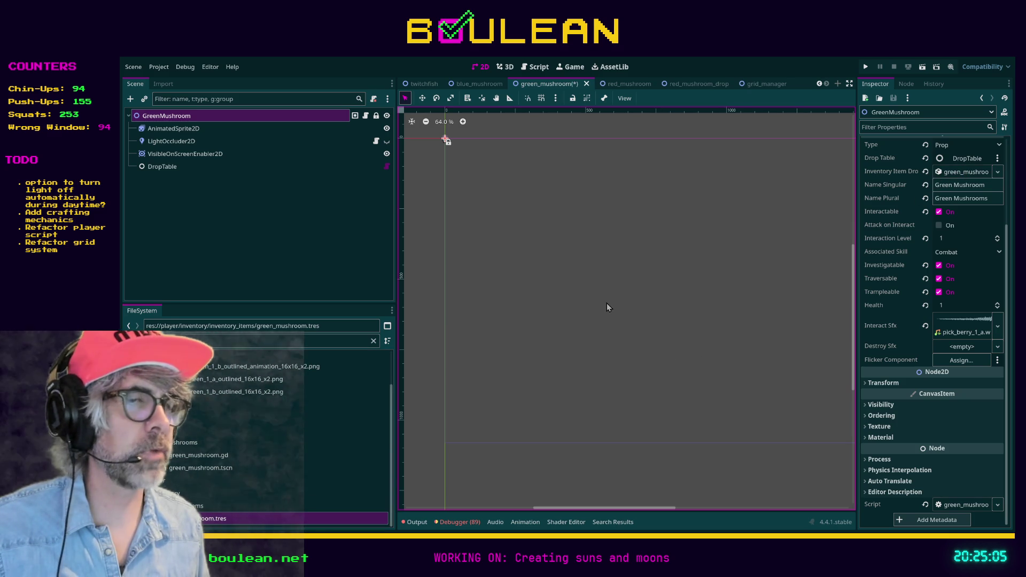
pyautogui.click(536, 67)
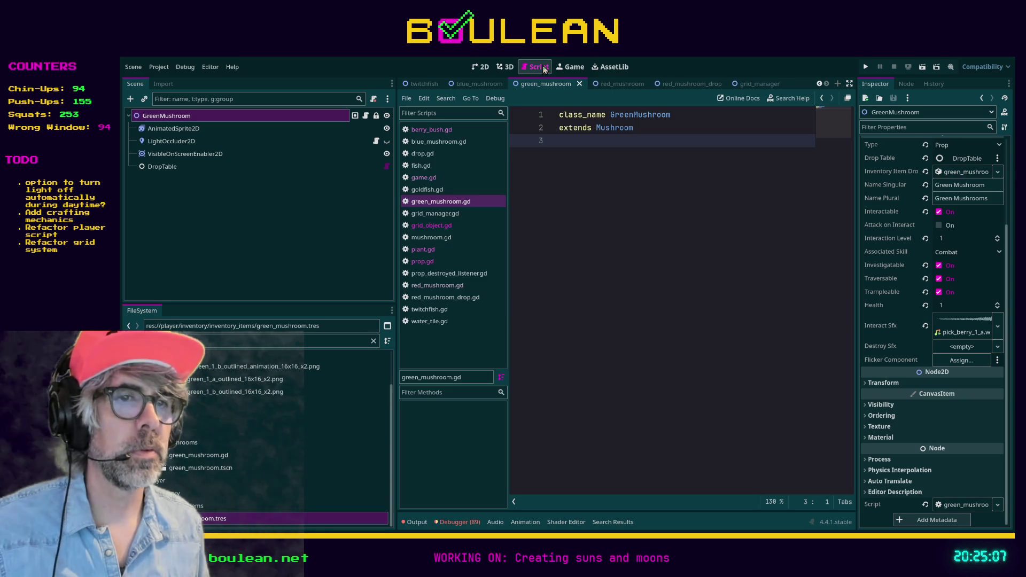
pyautogui.click(417, 522)
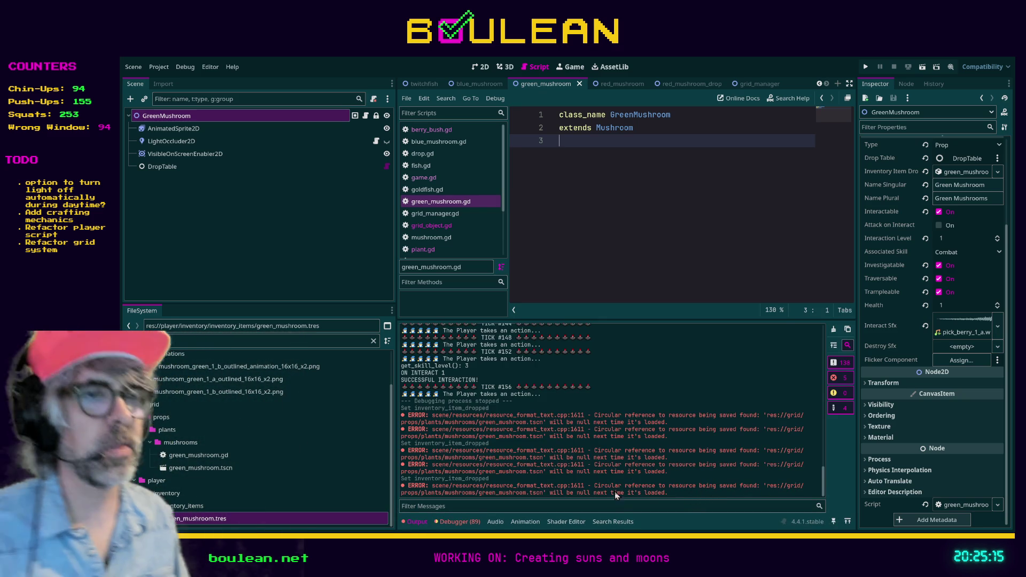
# Scroll through the output log and run the project with F5.
pyautogui.scroll(5, 680, 460)
pyautogui.scroll(-5, 680, 460)
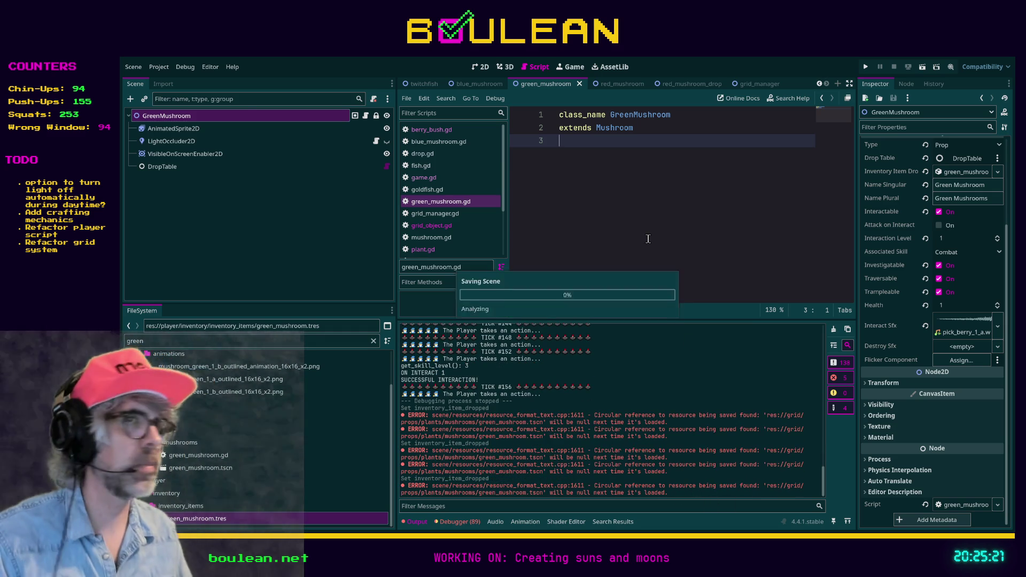
pyautogui.press('F5')
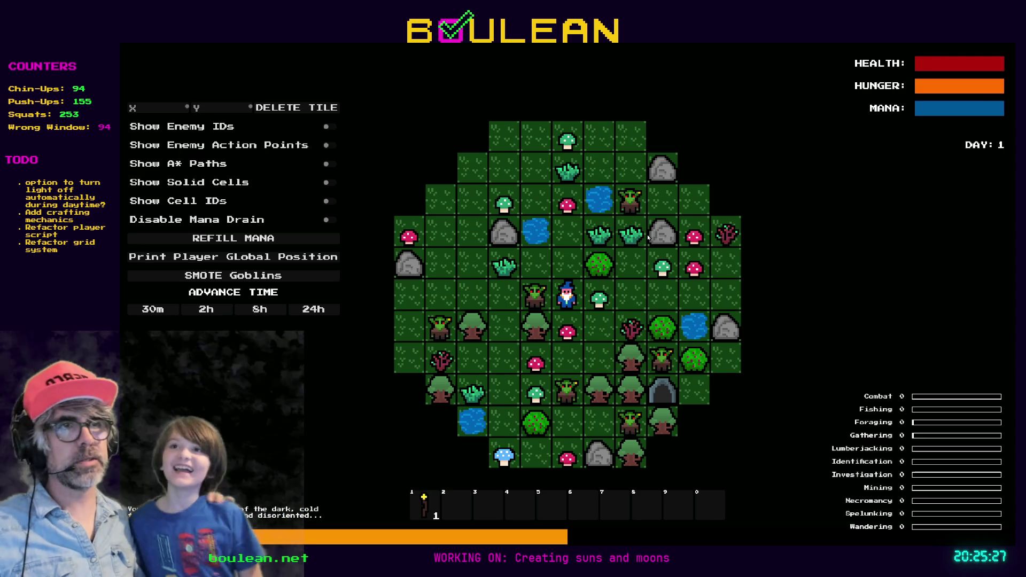
# Harvest the adjacent green and red mushrooms, smite the goblins, and chop another red mushroom.
pyautogui.press('Right')
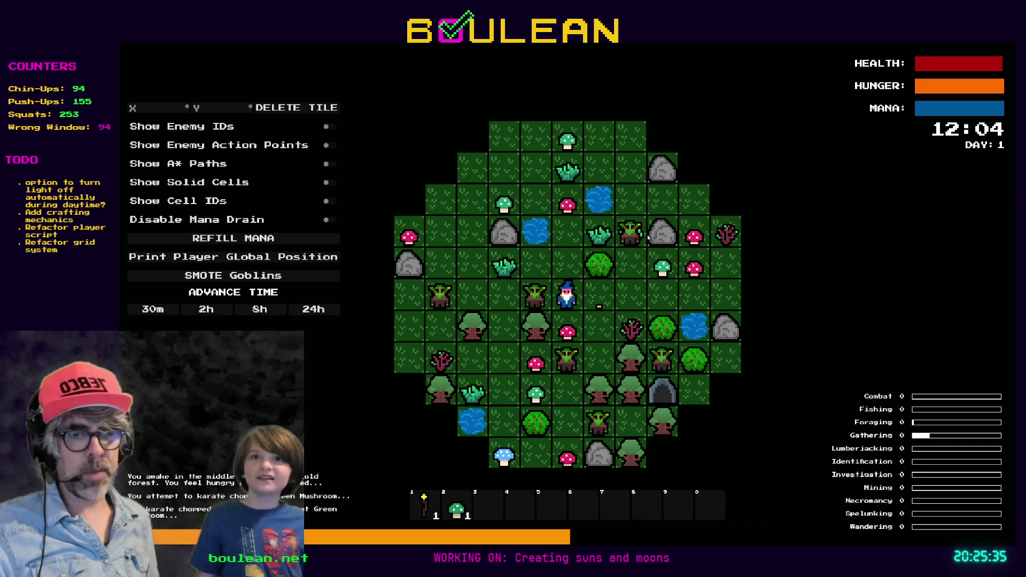
pyautogui.press('Down')
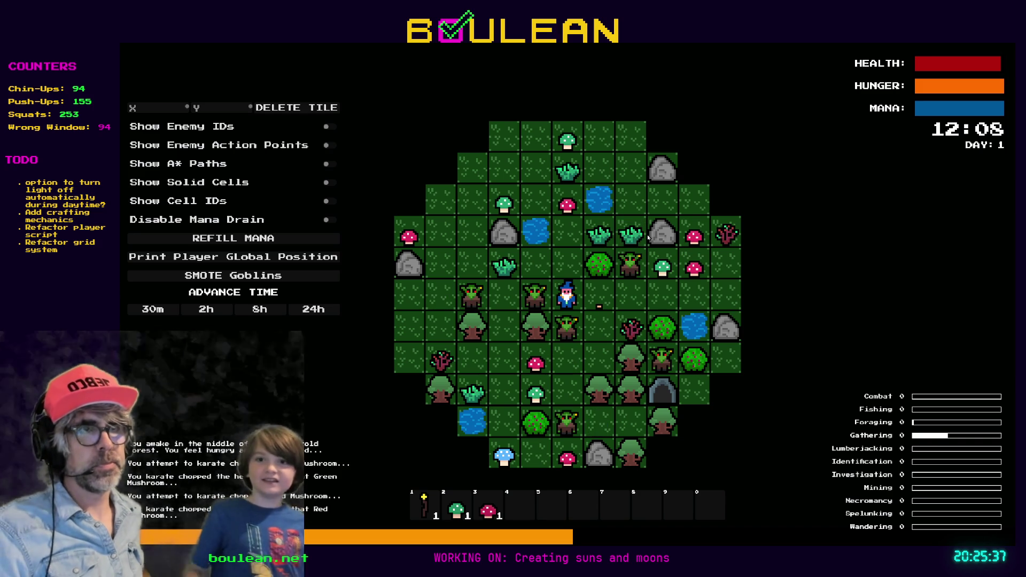
pyautogui.press('Right')
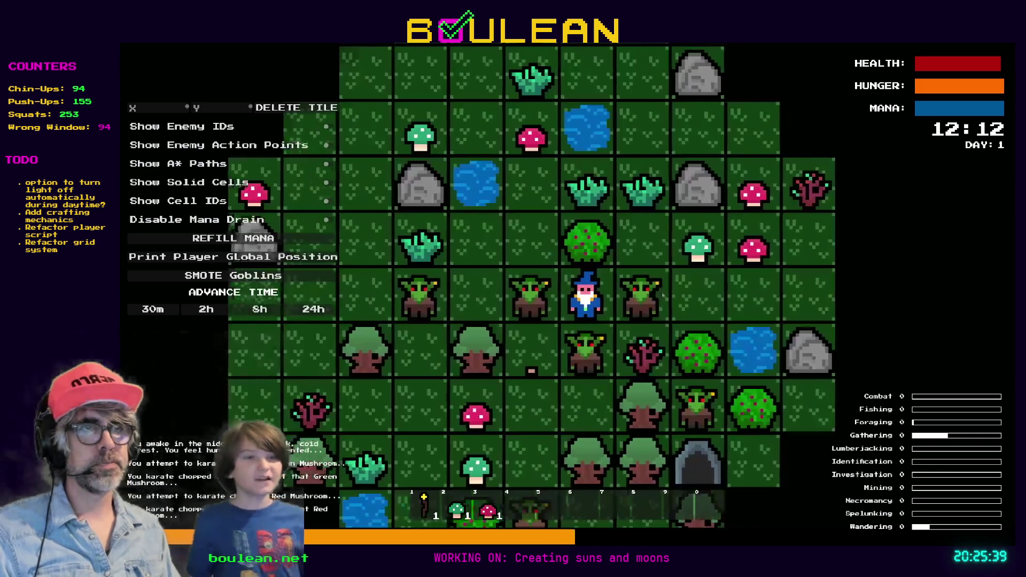
pyautogui.click(202, 278)
pyautogui.press('Down')
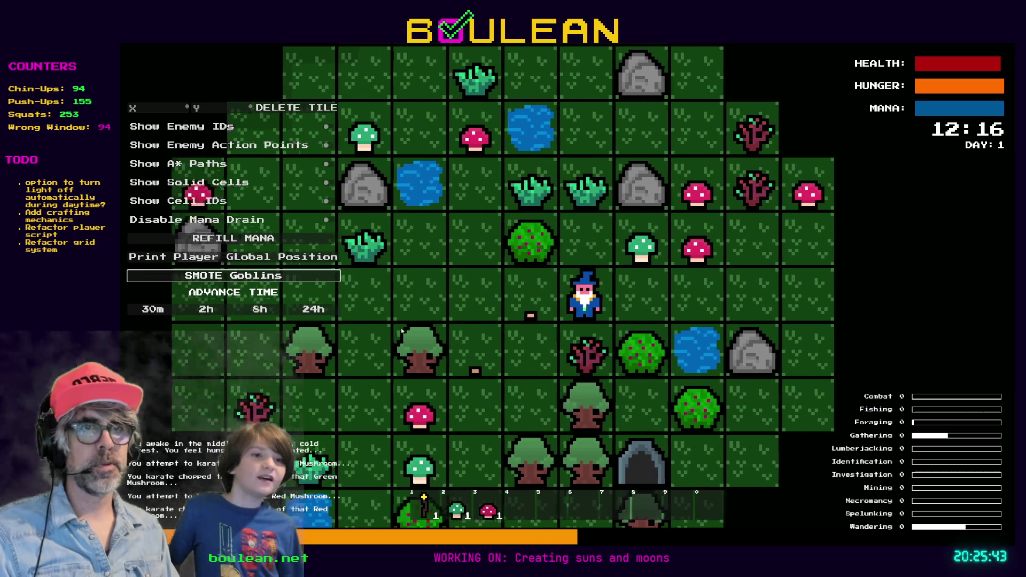
pyautogui.press('Down')
pyautogui.press('Left')
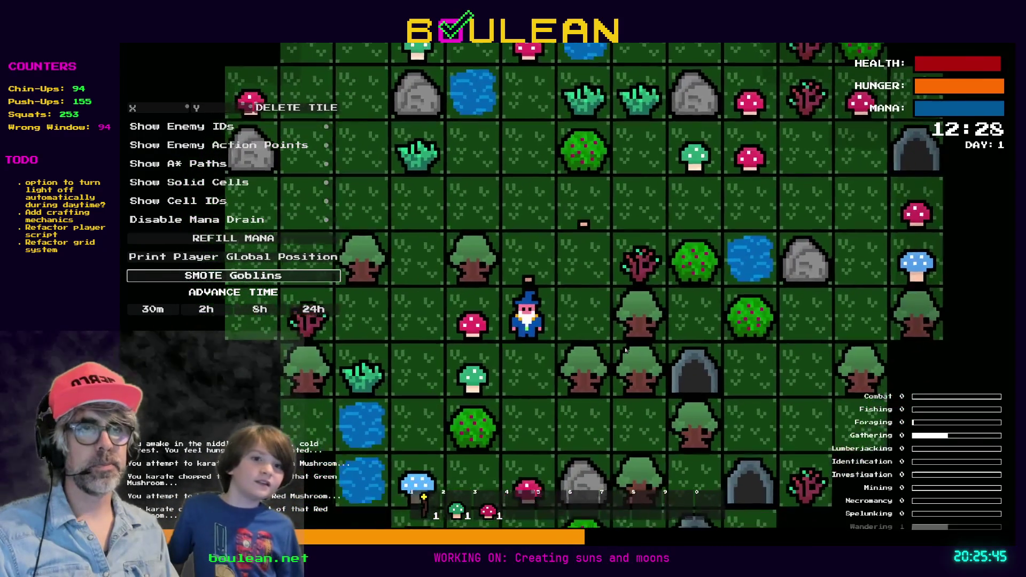
pyautogui.press('Down')
pyautogui.press('Down')
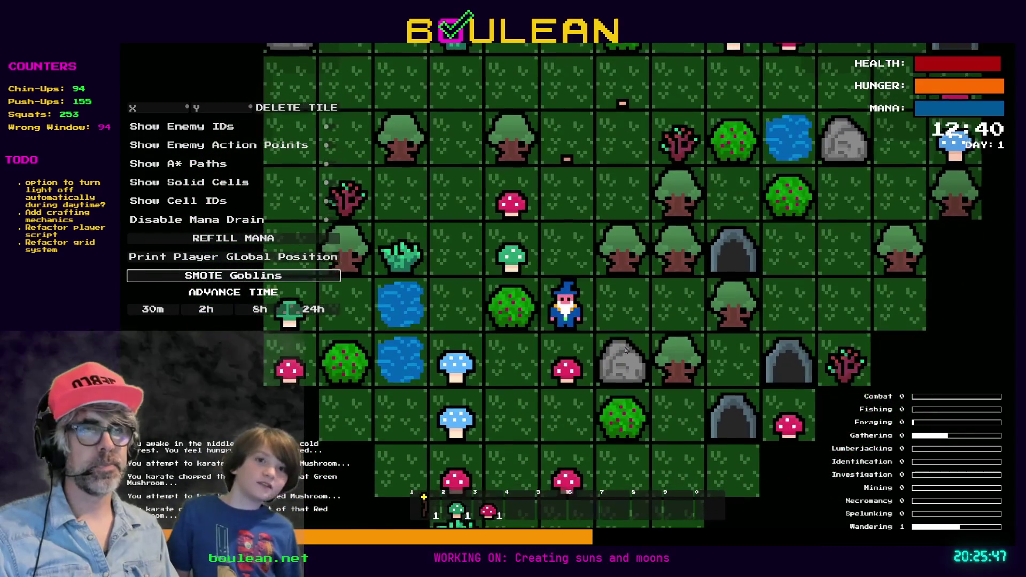
pyautogui.press('Down')
pyautogui.press('Down')
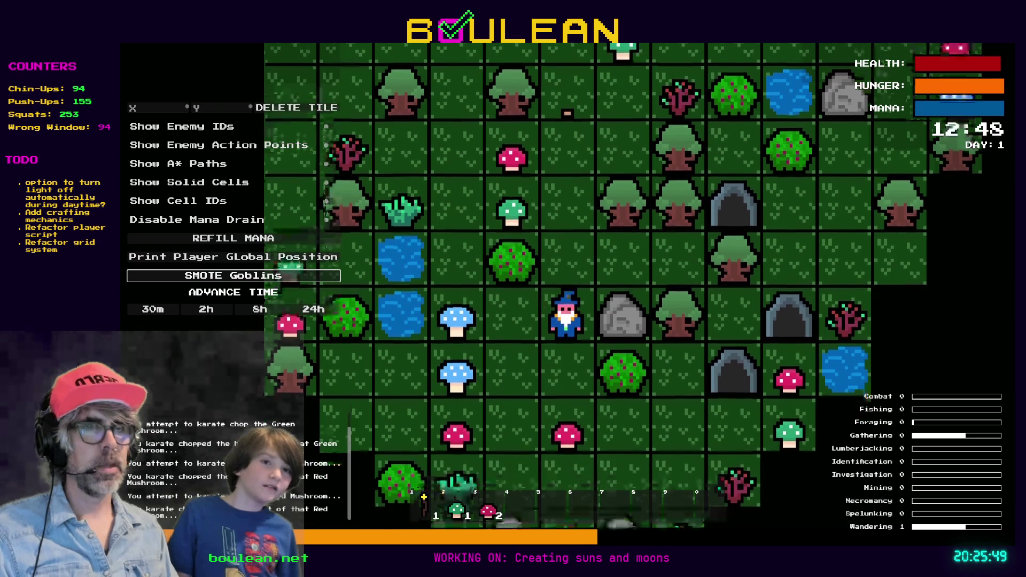
# Chop the blue mushrooms to the lower left, reach another green mushroom, and stop the game with F8.
pyautogui.press('Left')
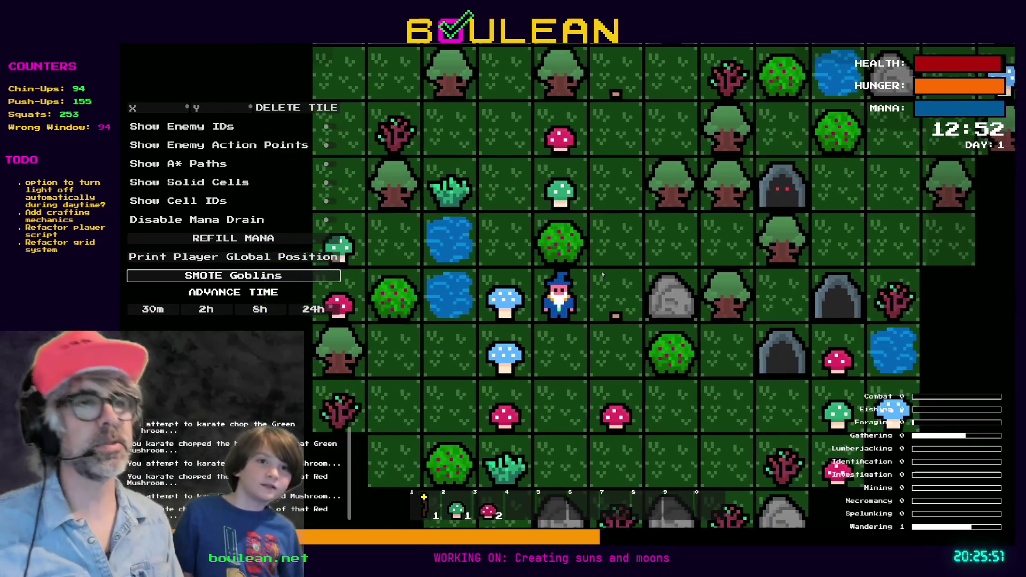
pyautogui.press('Left')
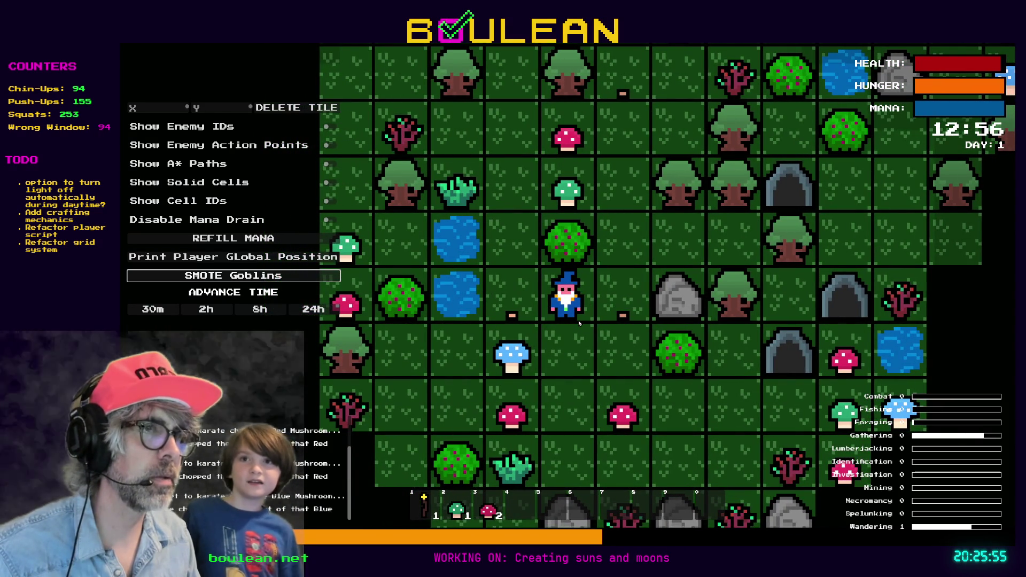
pyautogui.press('Down')
pyautogui.press('Left')
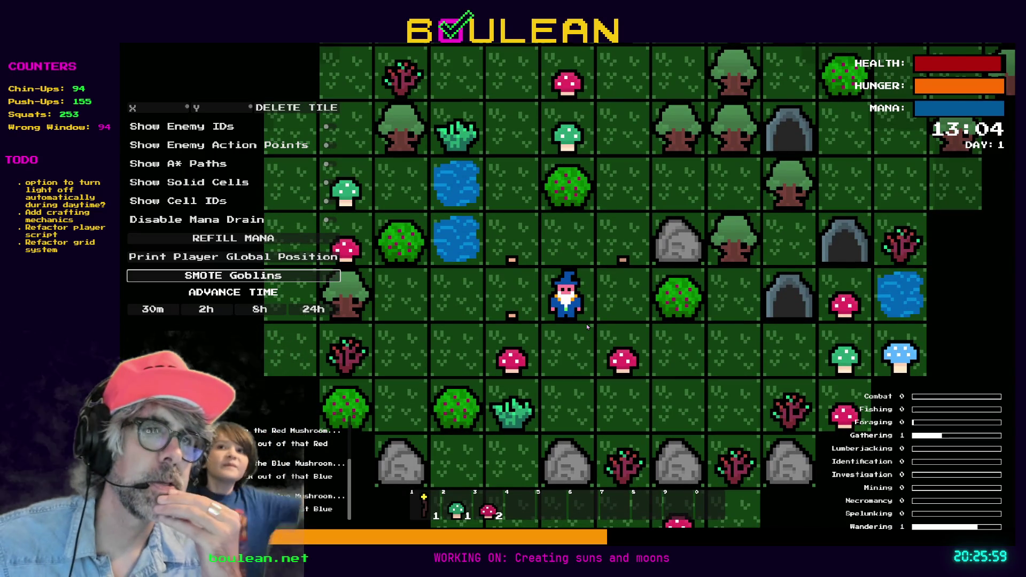
pyautogui.press('Down')
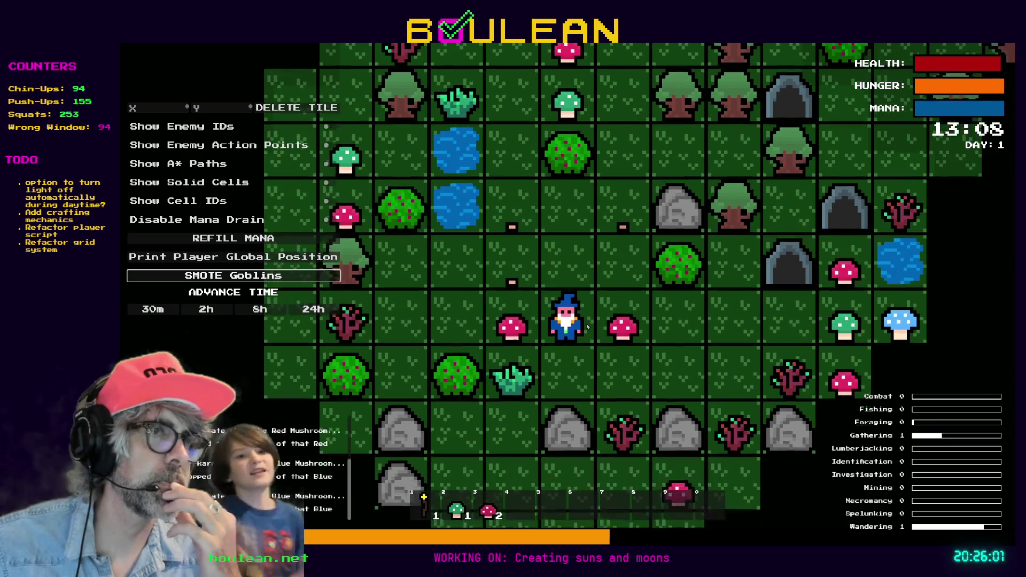
pyautogui.press('Down')
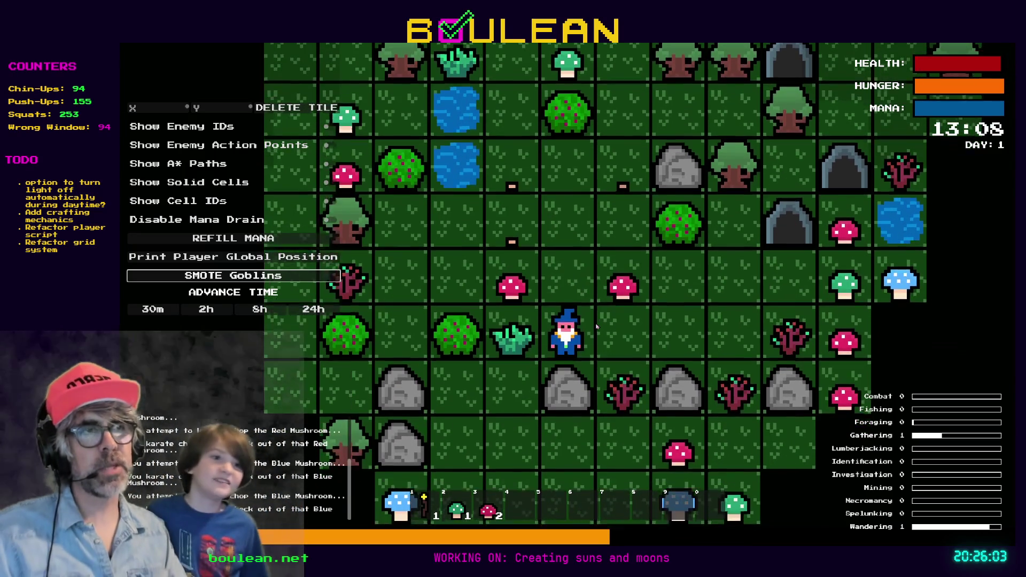
pyautogui.press('Right')
pyautogui.press('Right')
pyautogui.press('Right')
pyautogui.press('Up')
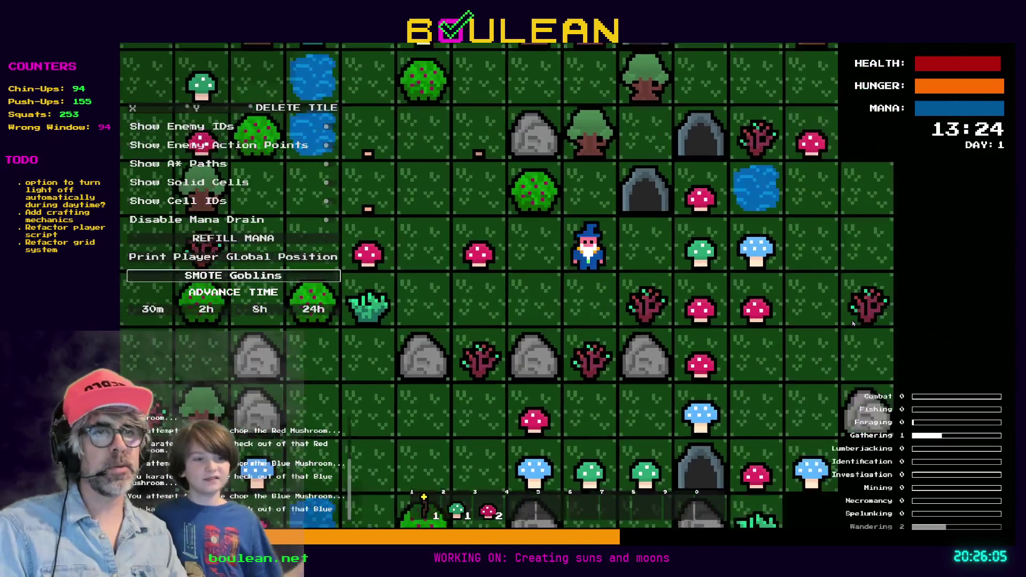
pyautogui.press('Right')
pyautogui.press('Right')
pyautogui.press('Right')
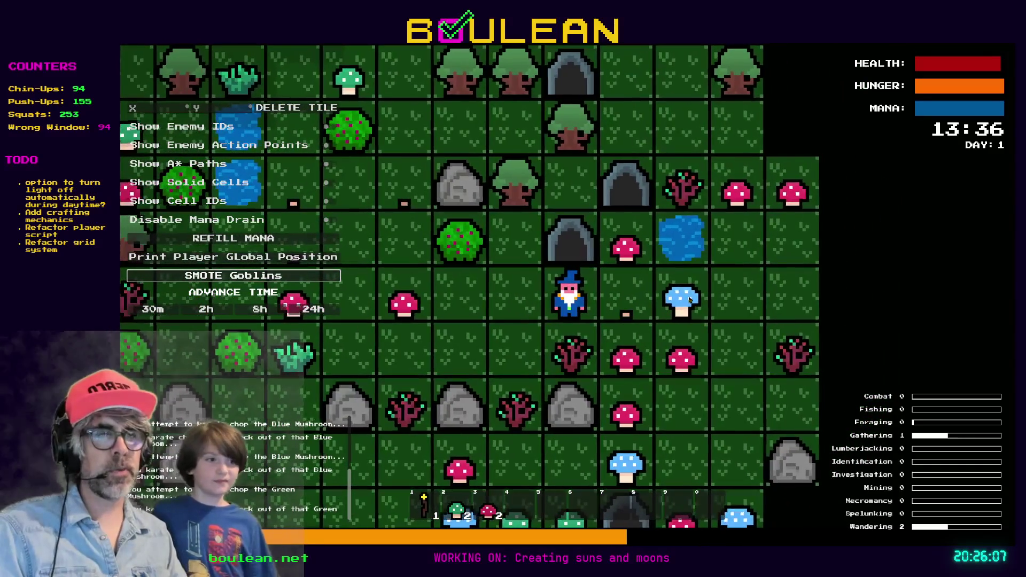
pyautogui.hotkey('alt', 'Tab')
pyautogui.press('F8')
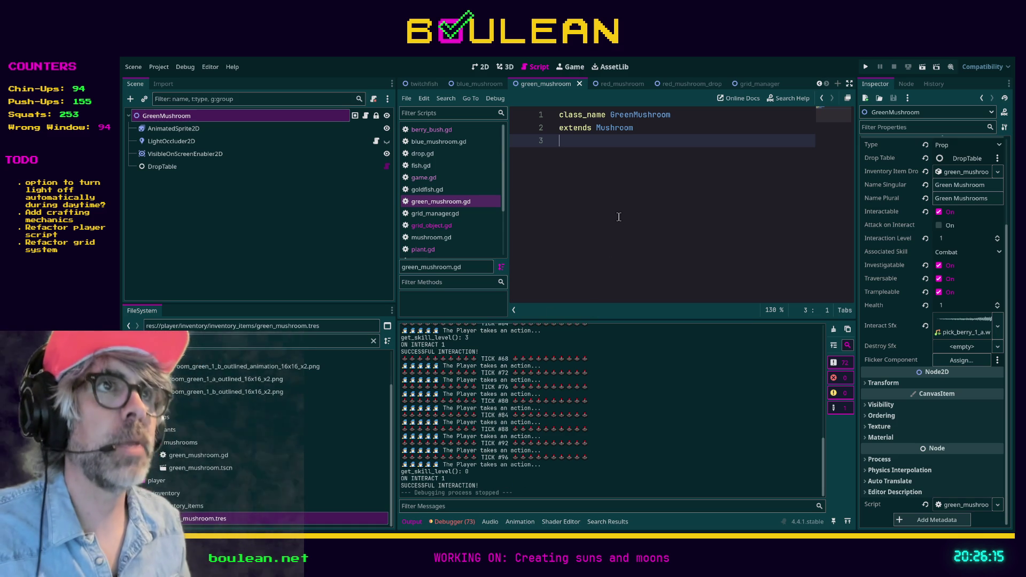
# Save the green mushroom scene, then switch to red_mushroom and select one of its child nodes.
pyautogui.hotkey('ctrl', 's')
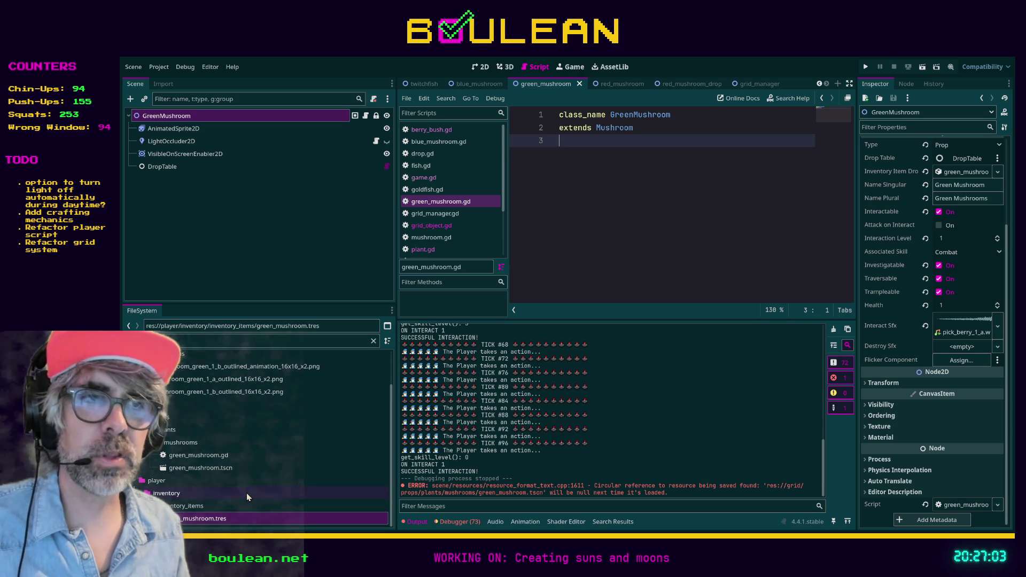
pyautogui.click(617, 84)
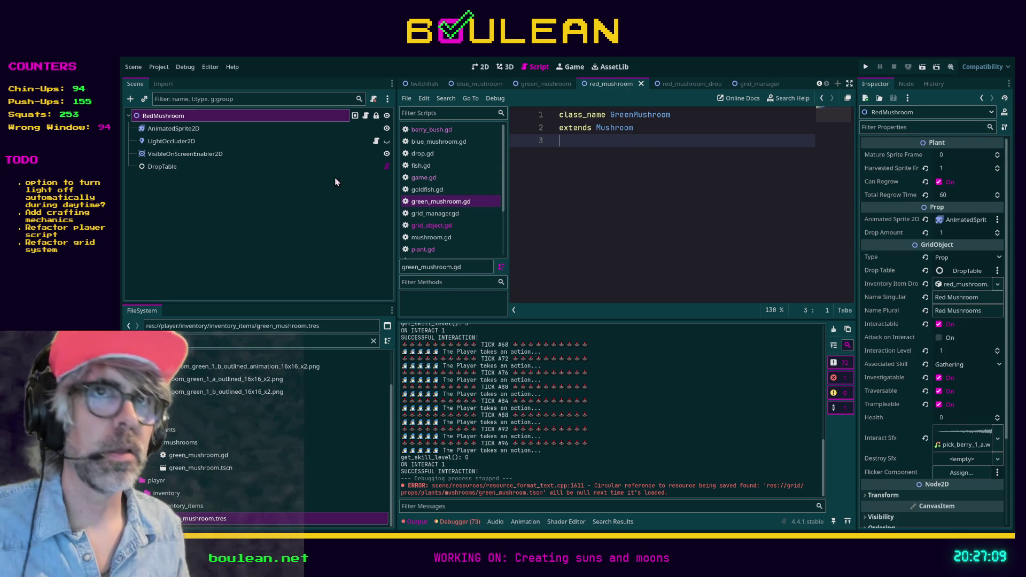
pyautogui.click(210, 155)
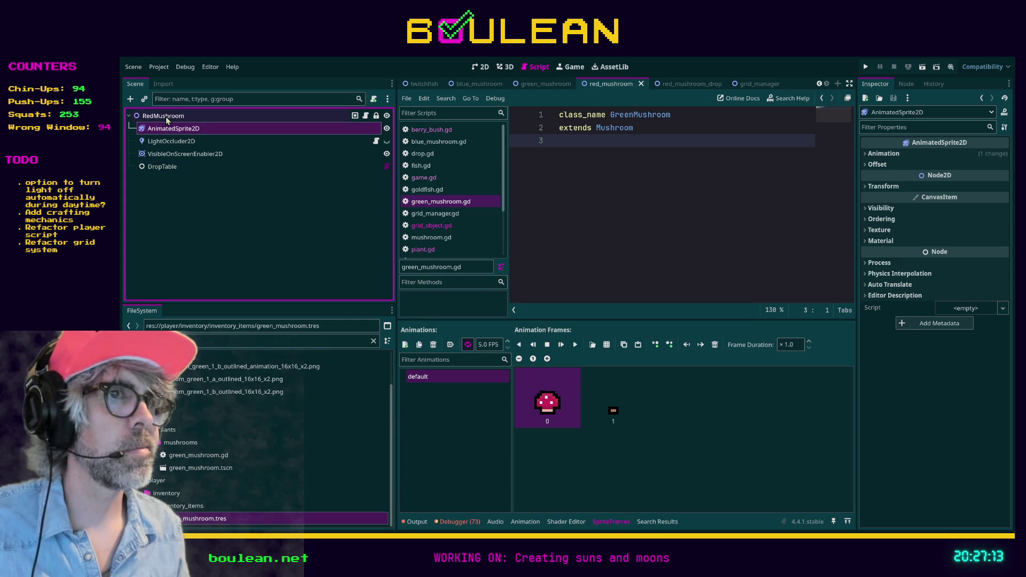
# Inspect the RedMushroom's Inventory Item Drop resource details and reset it to empty.
pyautogui.click(166, 116)
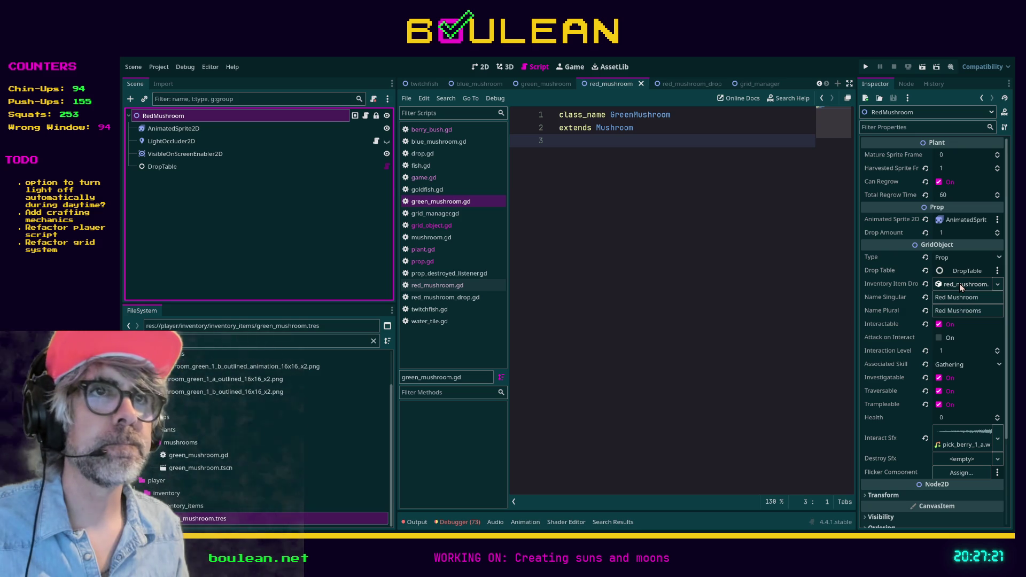
pyautogui.click(961, 286)
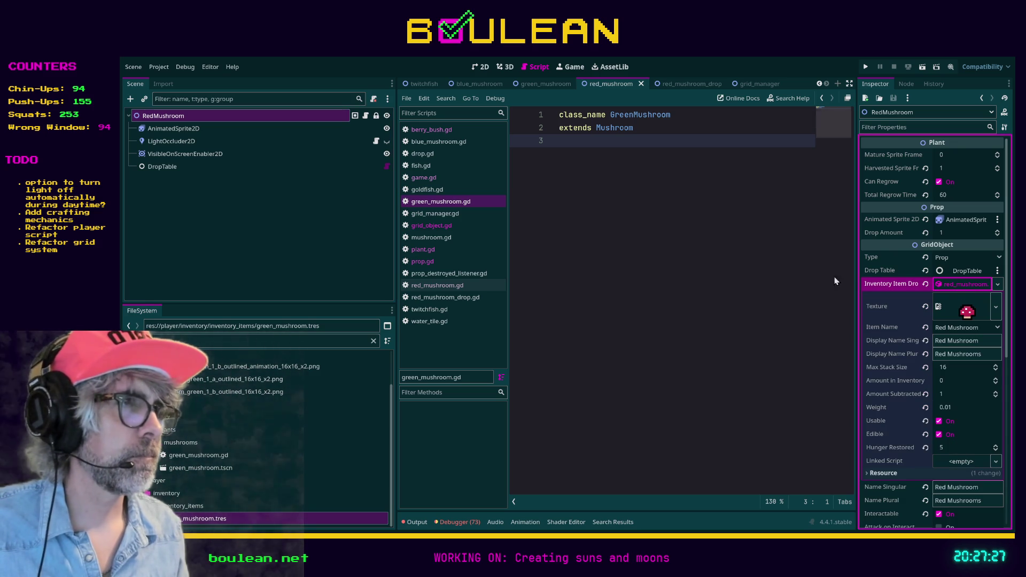
pyautogui.click(964, 286)
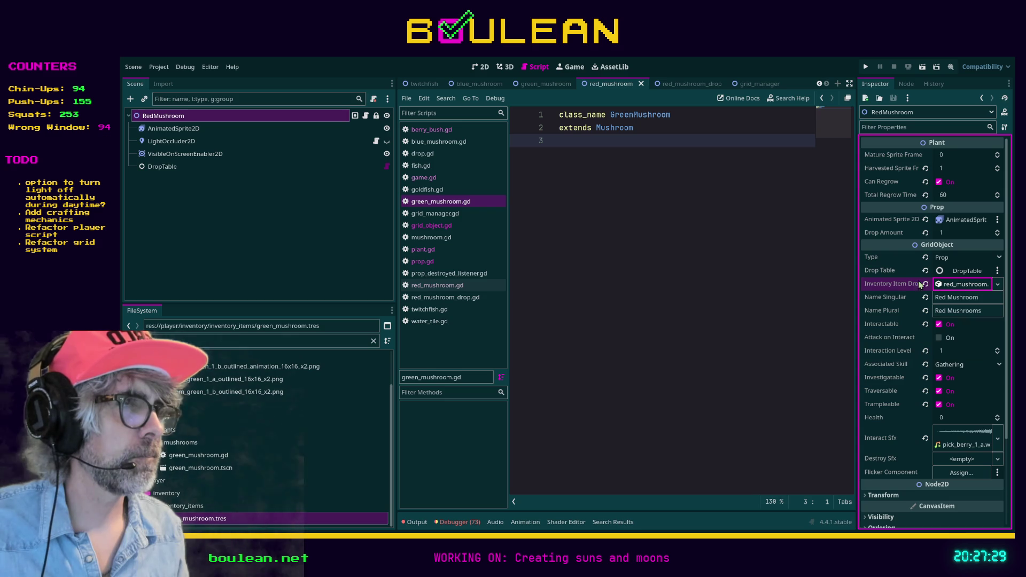
pyautogui.click(962, 285)
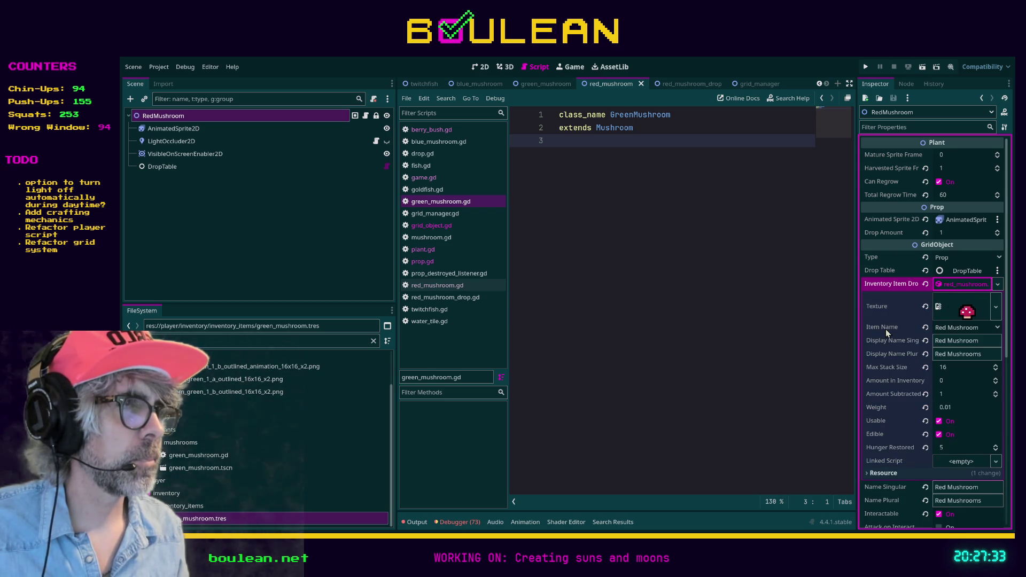
pyautogui.click(955, 288)
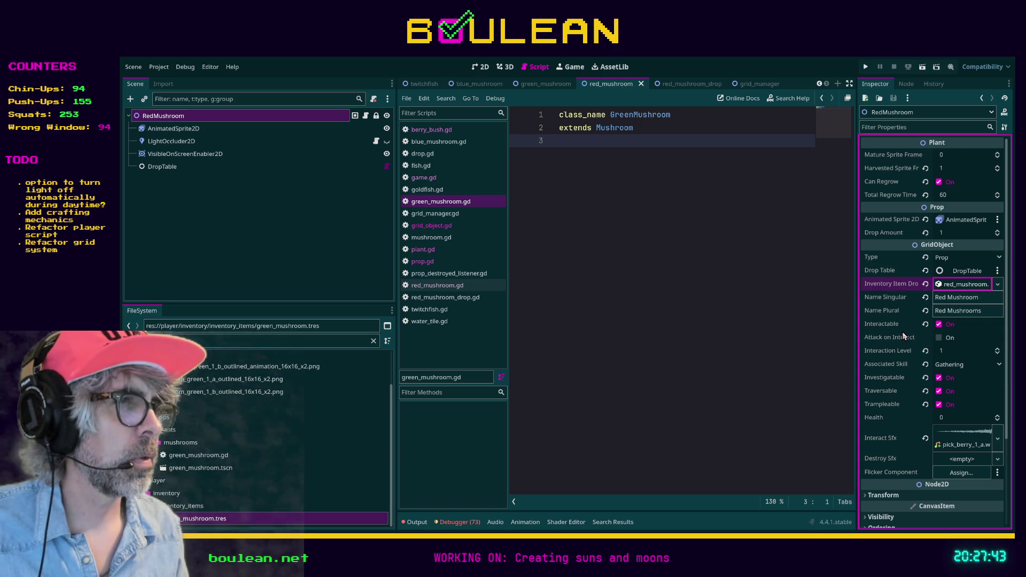
pyautogui.click(702, 286)
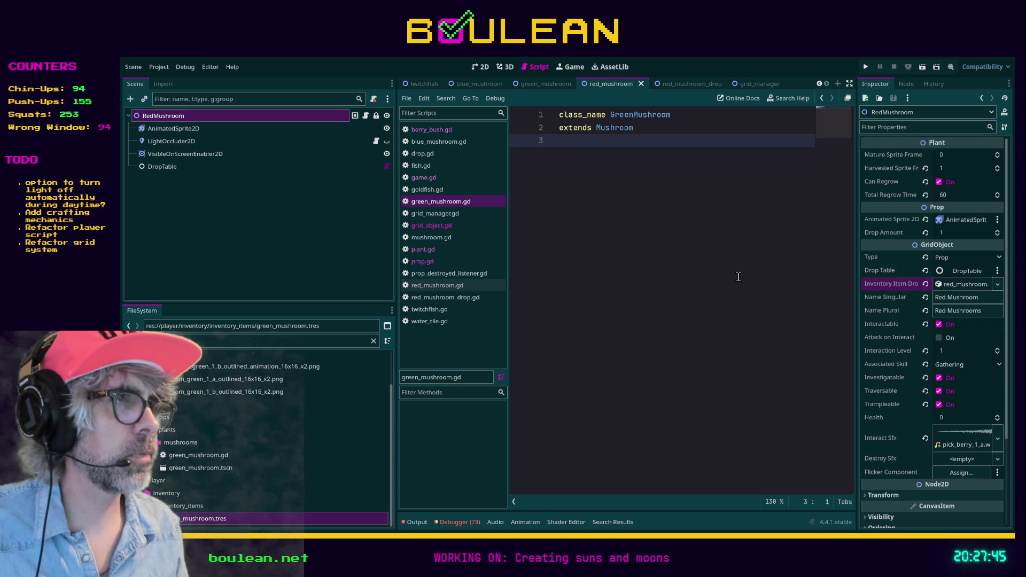
pyautogui.click(925, 286)
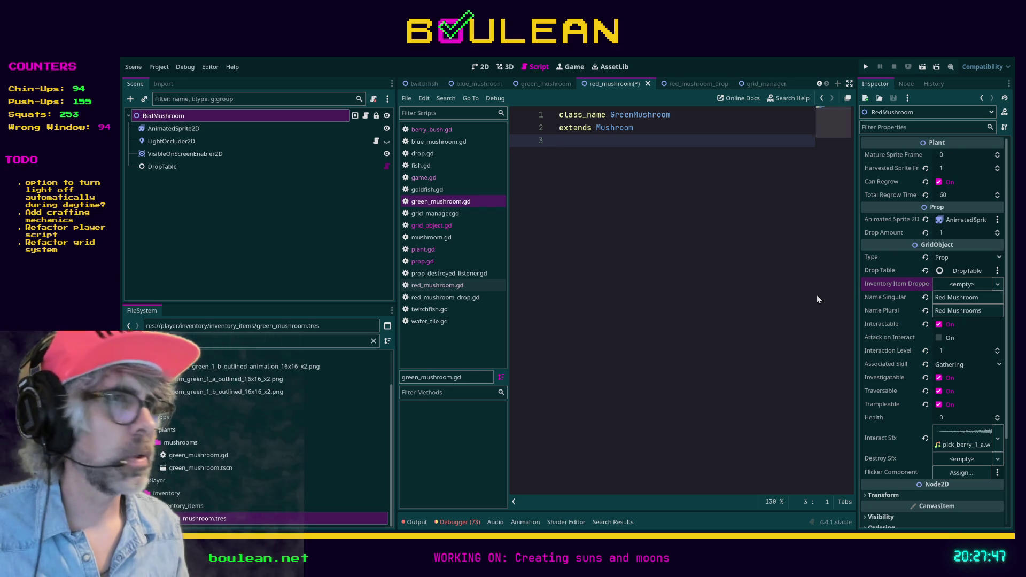
# Search the FileSystem, drag red_mushroom.tres into Inventory Item Dropped, and save the scene.
pyautogui.click(260, 343)
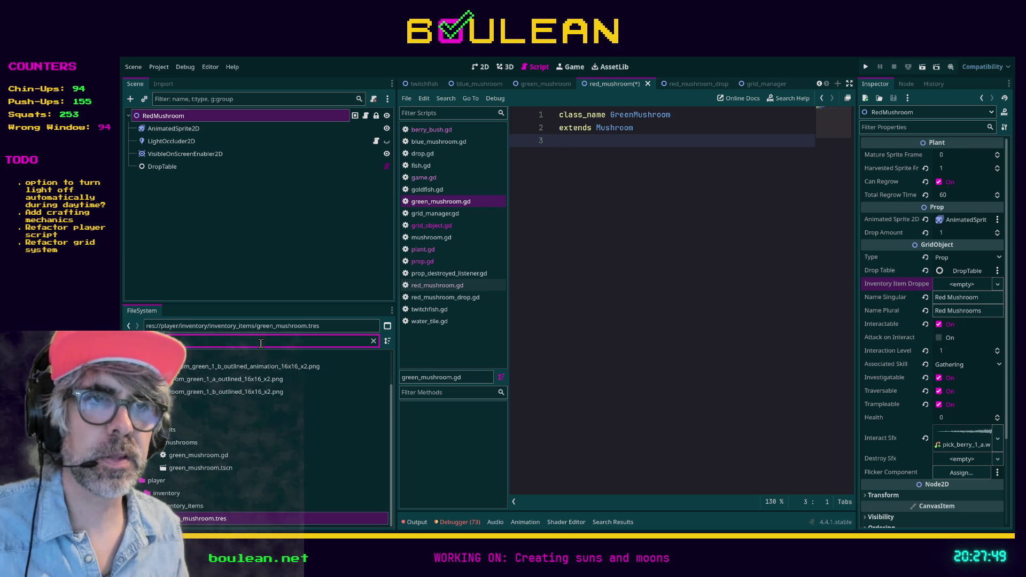
pyautogui.click(415, 522)
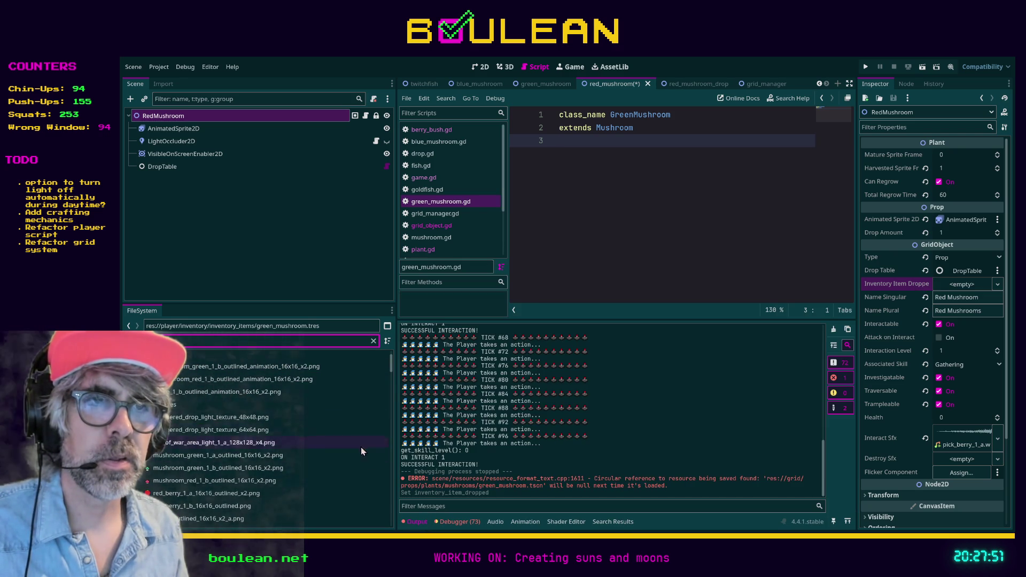
pyautogui.write('ed')
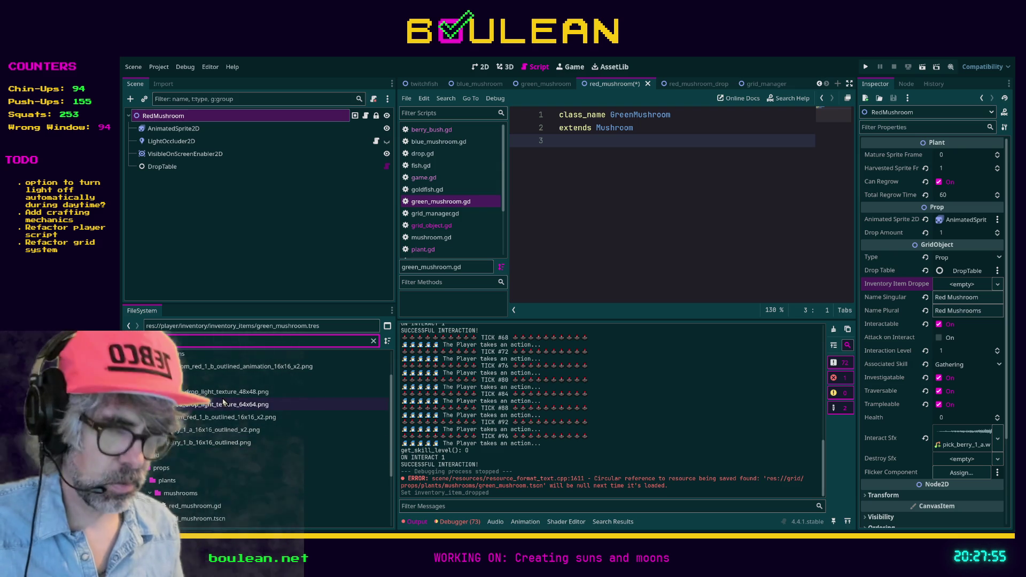
pyautogui.scroll(-3, 223, 402)
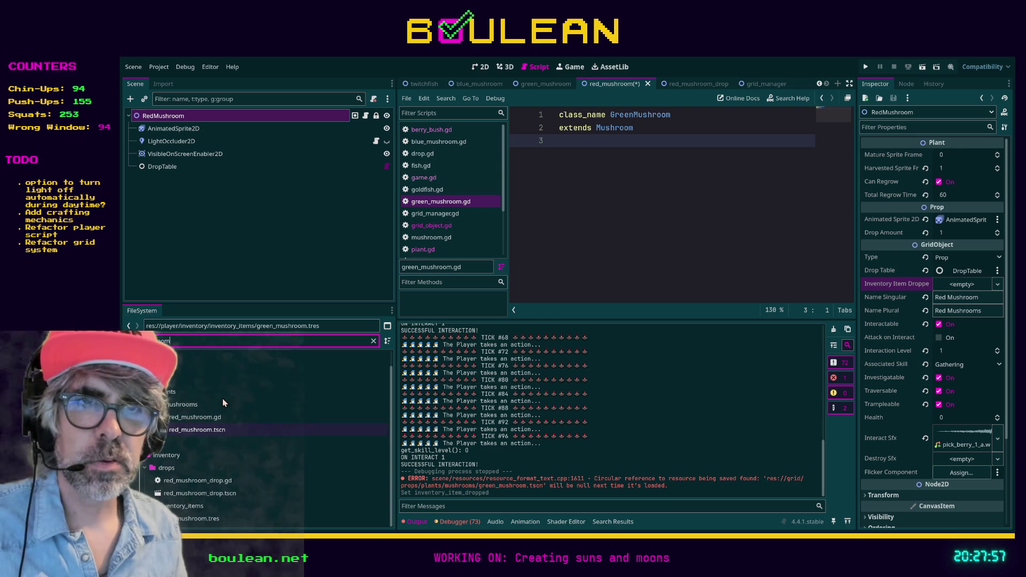
pyautogui.moveTo(193, 521)
pyautogui.mouseDown()
pyautogui.moveTo(617, 404)
pyautogui.moveTo(935, 288)
pyautogui.mouseUp()
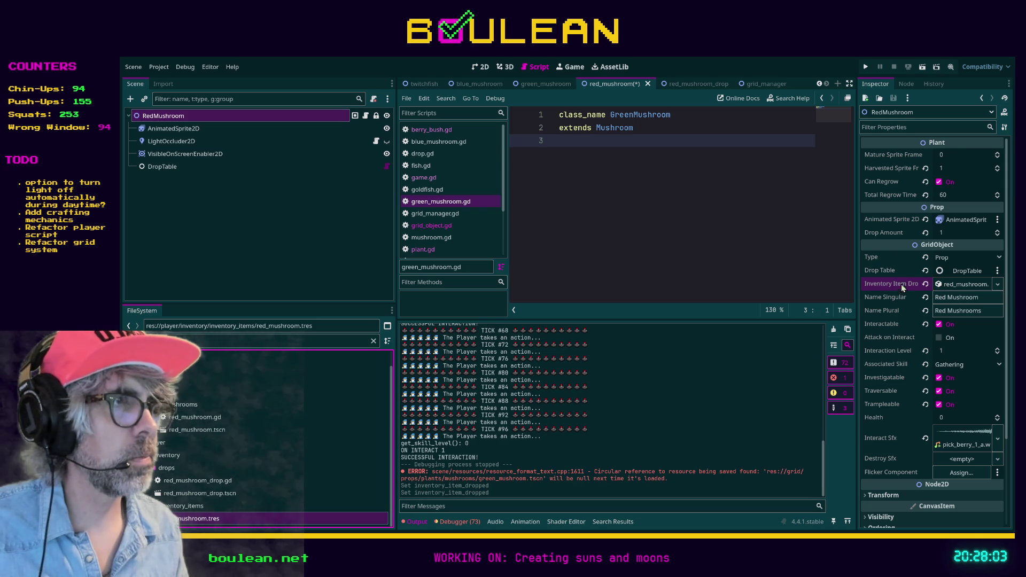
pyautogui.hotkey('ctrl', 's')
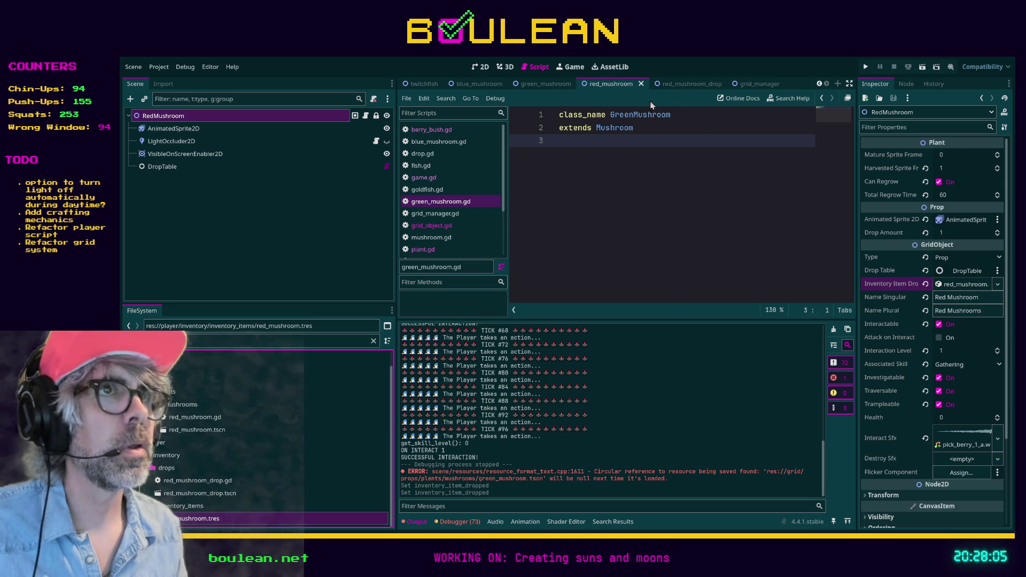
pyautogui.click(541, 85)
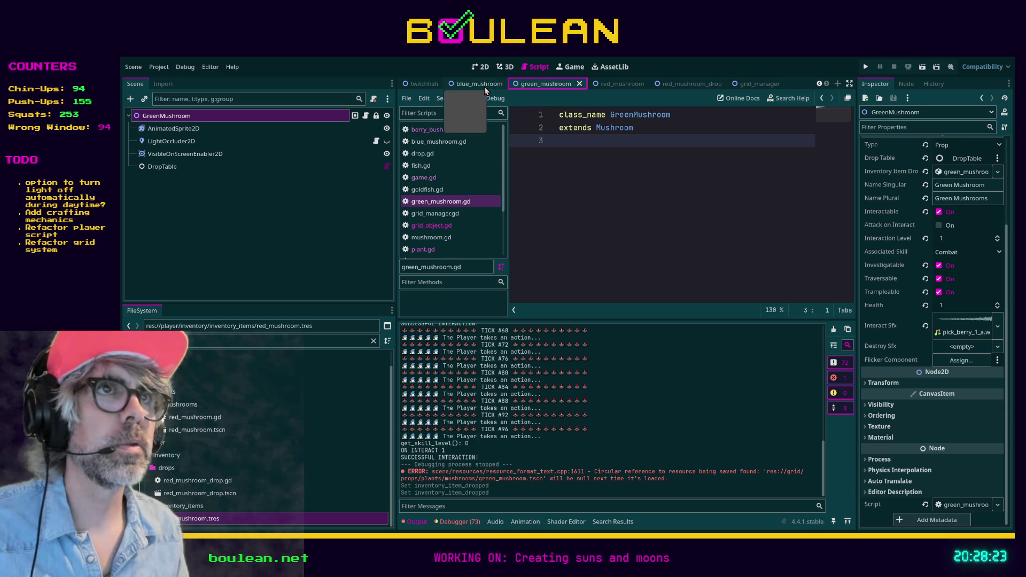
# Clear the green mushroom's dropped item, search 'green_', drag in green_mushroom.tres, and save.
pyautogui.click(605, 86)
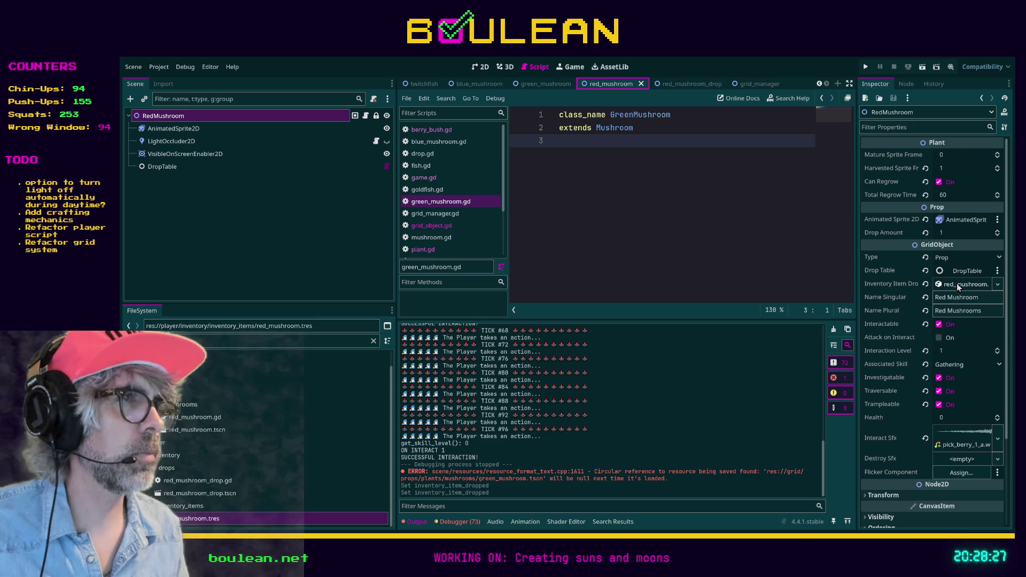
pyautogui.click(543, 84)
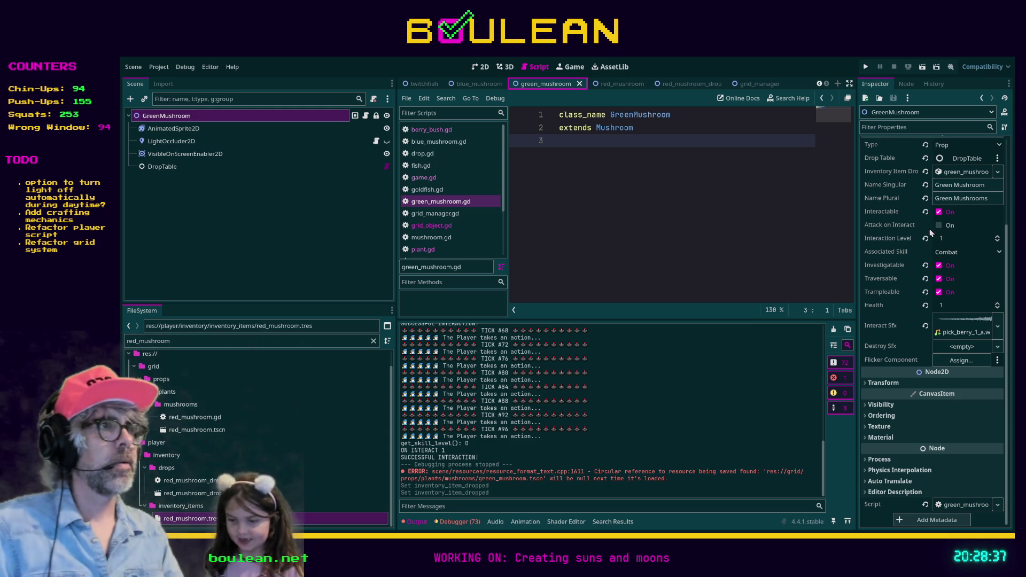
pyautogui.scroll(3, 949, 215)
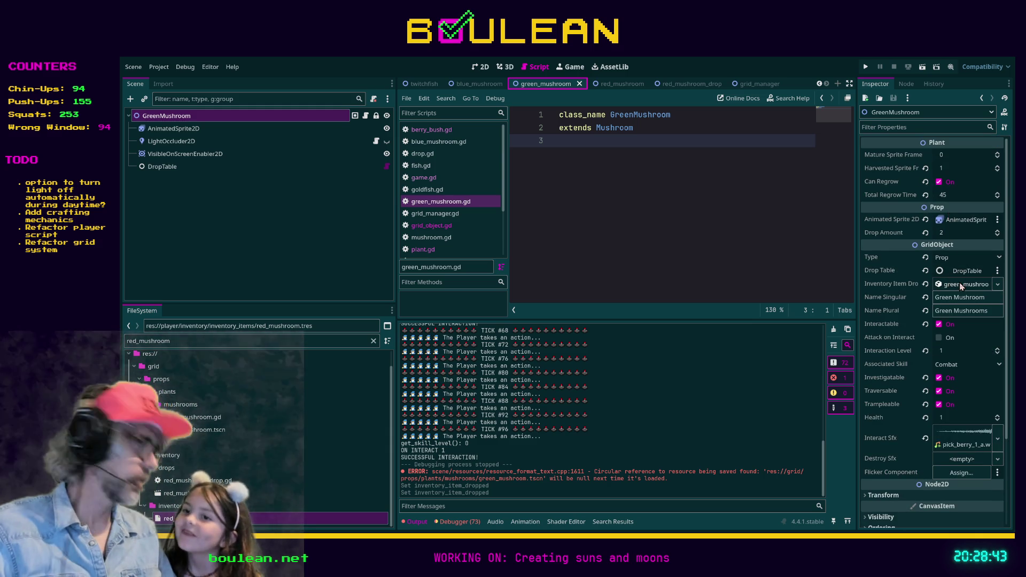
pyautogui.click(925, 284)
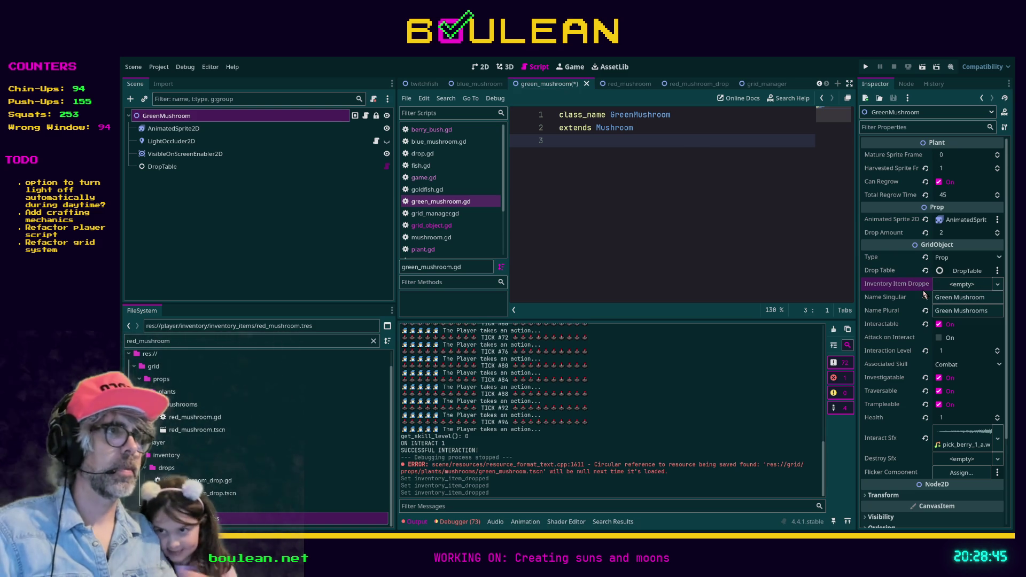
pyautogui.scroll(1, 298, 403)
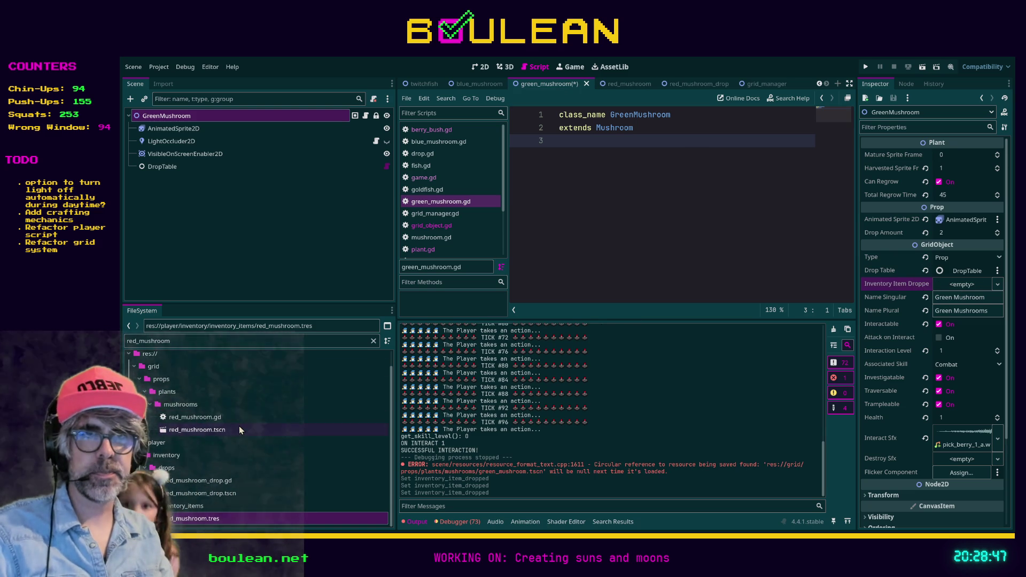
pyautogui.scroll(-1, 243, 443)
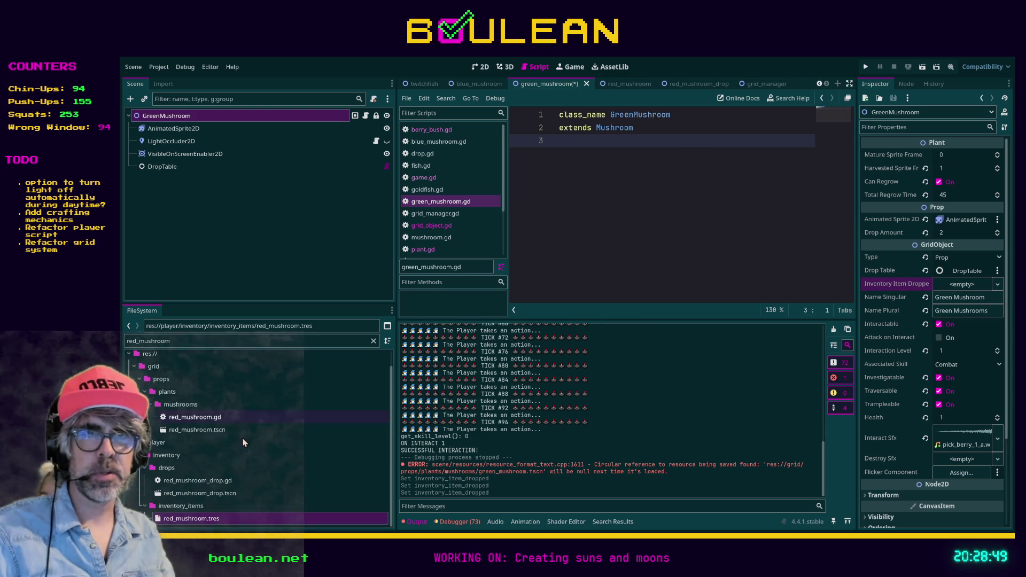
pyautogui.click(222, 342)
pyautogui.write('green_')
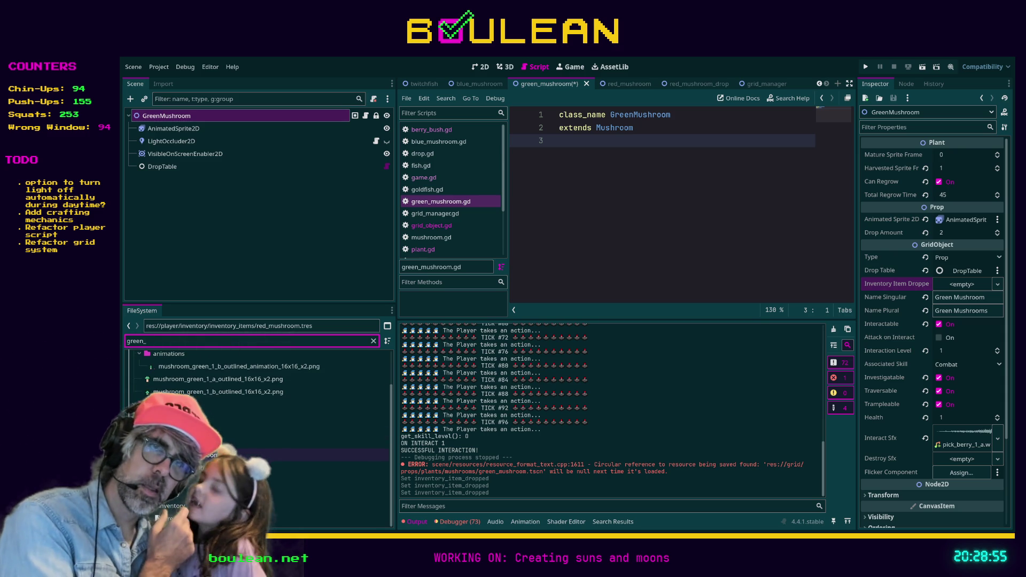
pyautogui.click(177, 518)
pyautogui.moveTo(176, 519)
pyautogui.mouseDown()
pyautogui.moveTo(278, 512)
pyautogui.moveTo(914, 301)
pyautogui.moveTo(908, 283)
pyautogui.moveTo(942, 272)
pyautogui.moveTo(952, 287)
pyautogui.mouseUp()
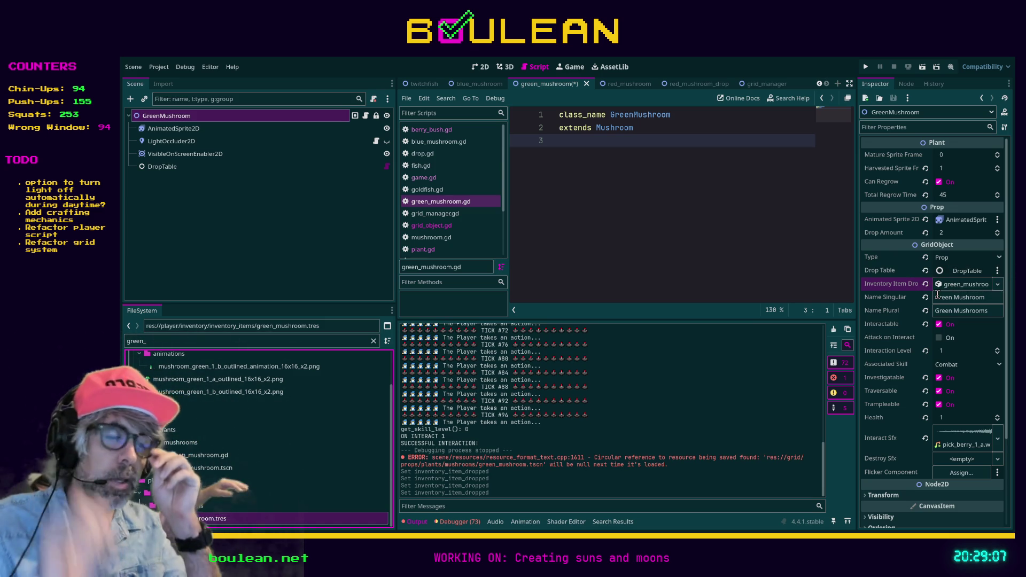
pyautogui.hotkey('ctrl', 's')
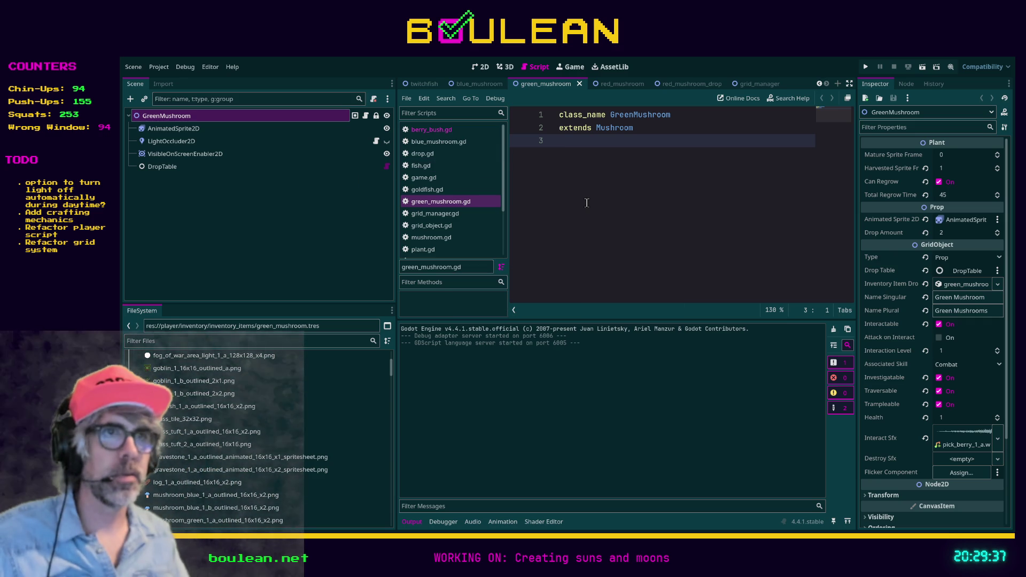
# Reselect the GreenMushroom root node, return focus to the script, and run the game with F5.
pyautogui.click(410, 525)
pyautogui.click(409, 526)
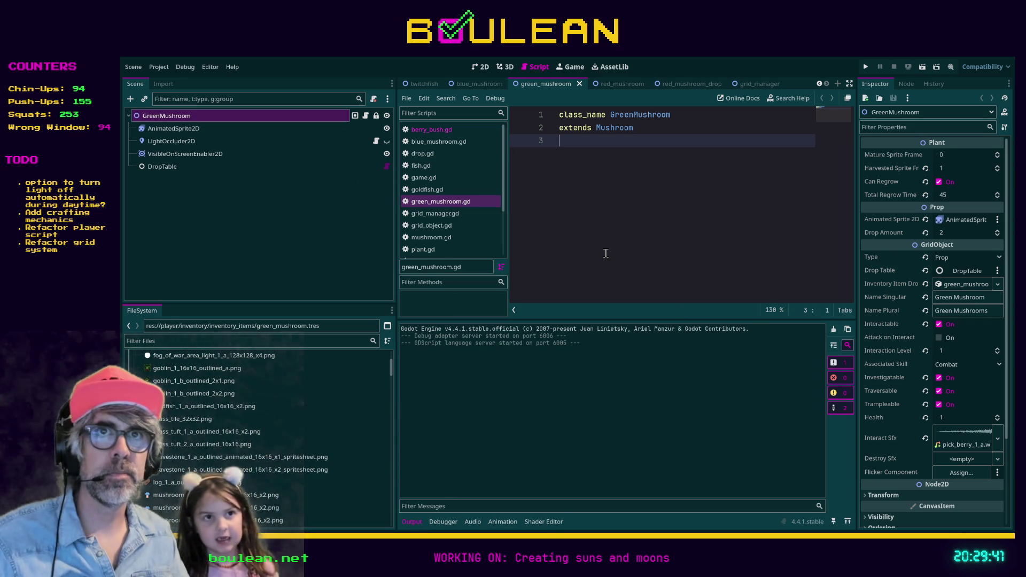
pyautogui.click(258, 128)
pyautogui.press('Up')
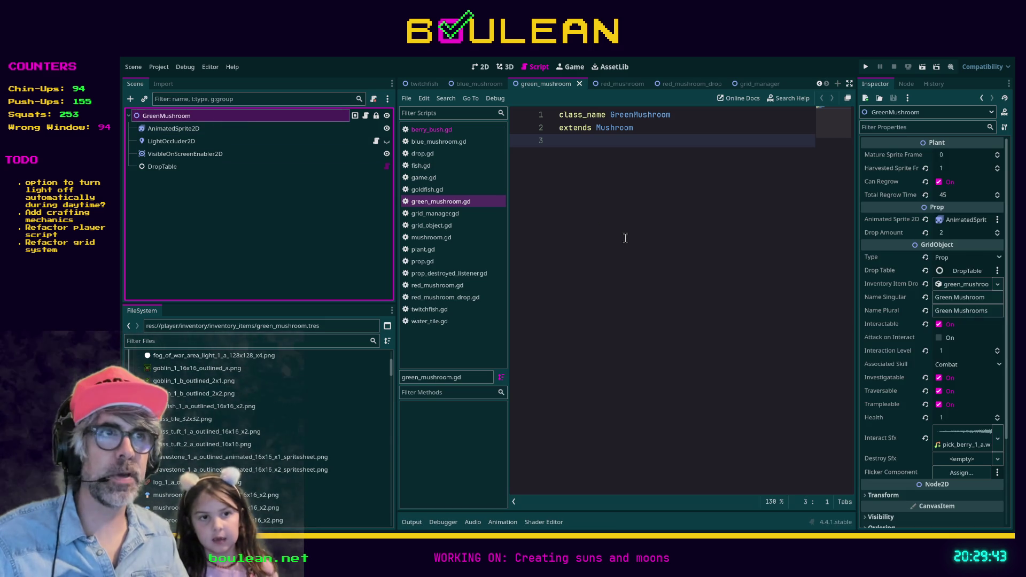
pyautogui.click(618, 236)
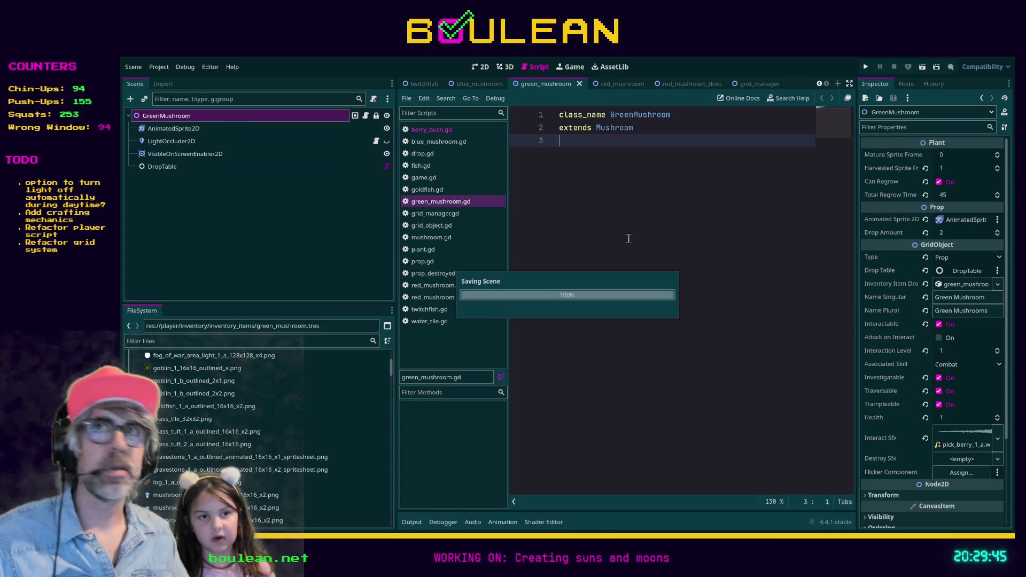
pyautogui.press('F5')
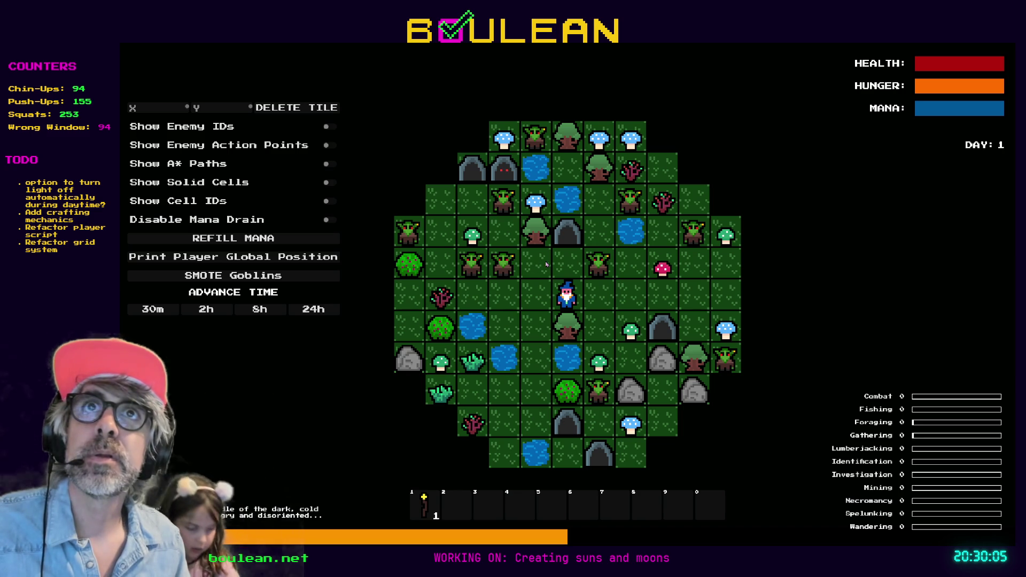
# Zoom the game view, step the wizard right and down, and remove all goblins from the board.
pyautogui.scroll(1, 548, 264)
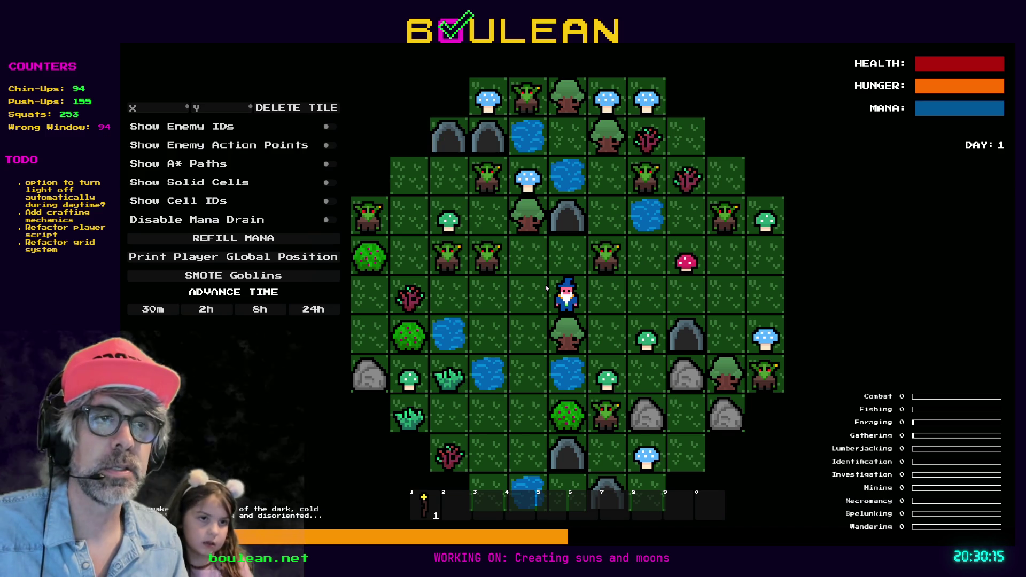
pyautogui.scroll(1, 603, 303)
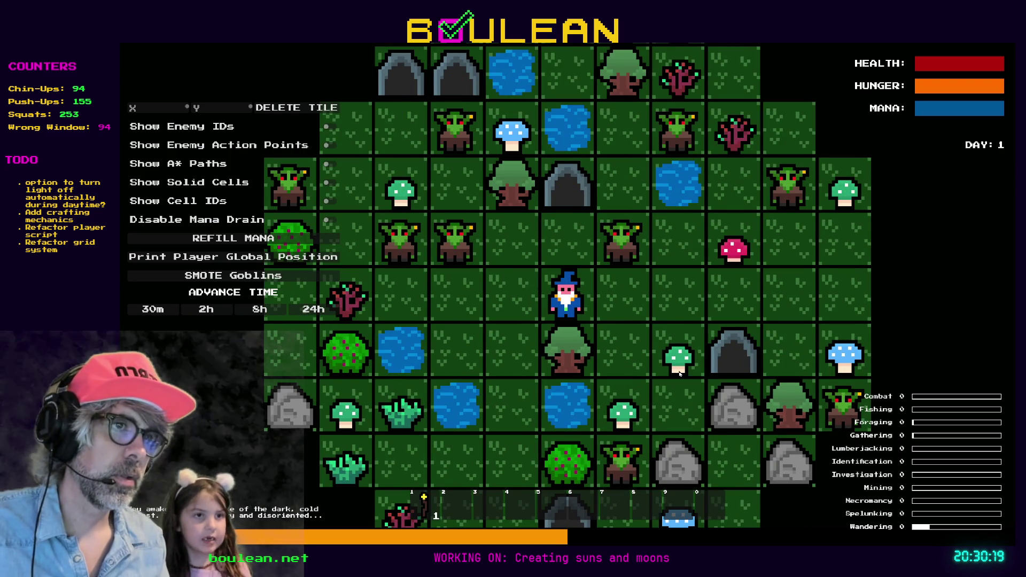
pyautogui.press('Right')
pyautogui.press('Down')
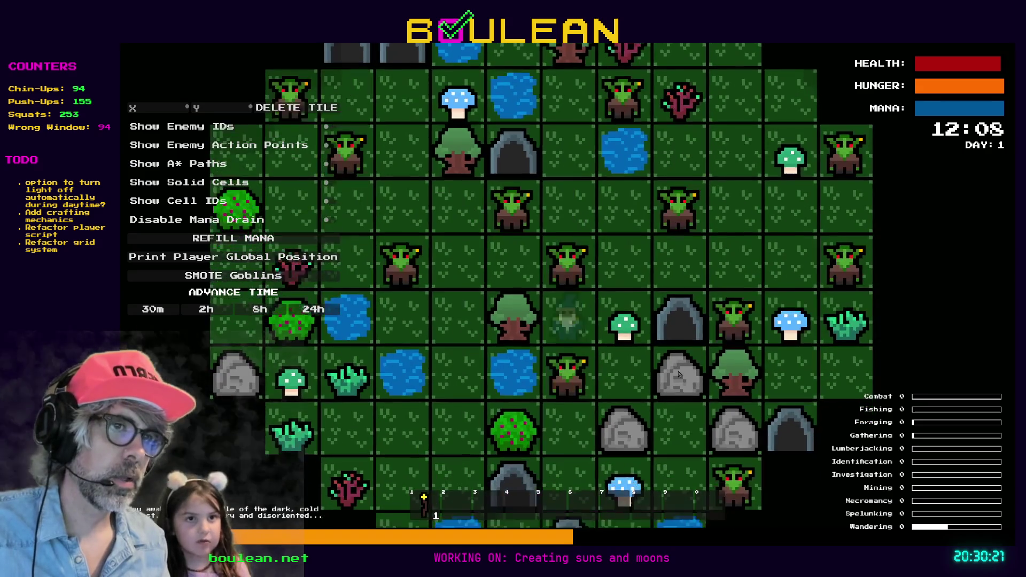
pyautogui.click(248, 276)
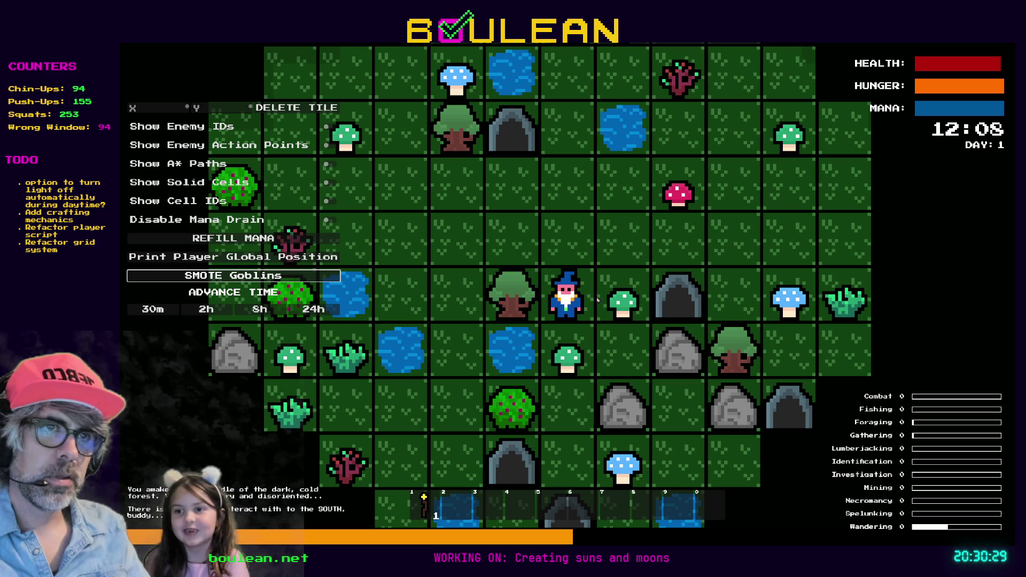
# Chop the green mushroom, then walk the wizard east and north across the grid.
pyautogui.press('Right')
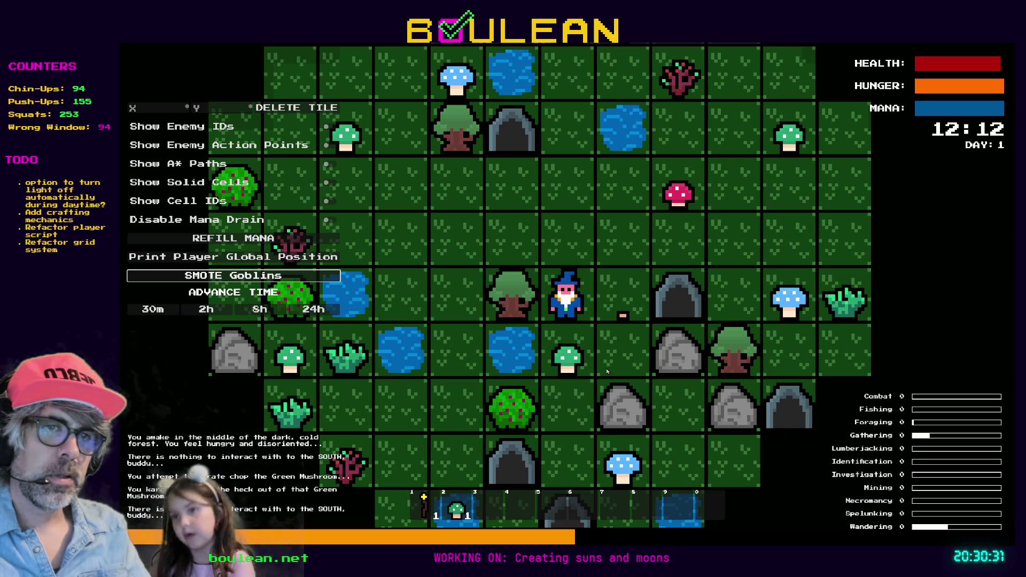
pyautogui.press('Right')
pyautogui.press('Right')
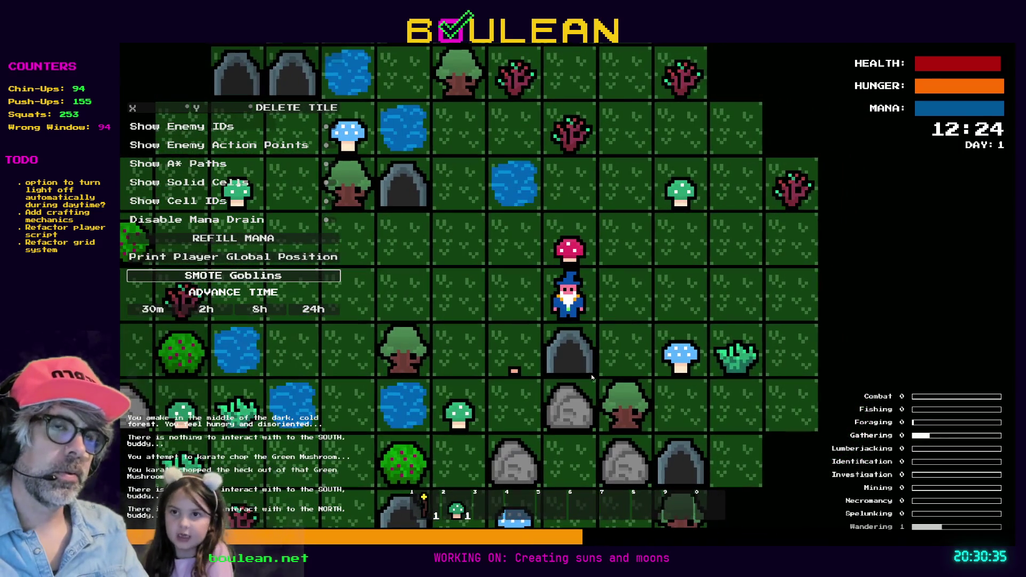
pyautogui.press('Right')
pyautogui.press('Up')
pyautogui.press('Up')
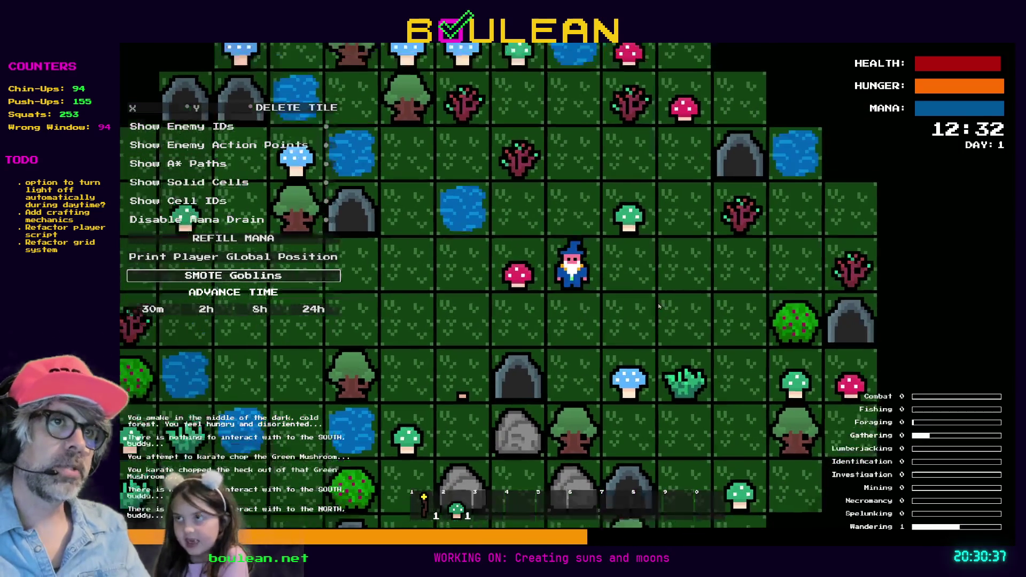
pyautogui.press('Right')
pyautogui.press('Up')
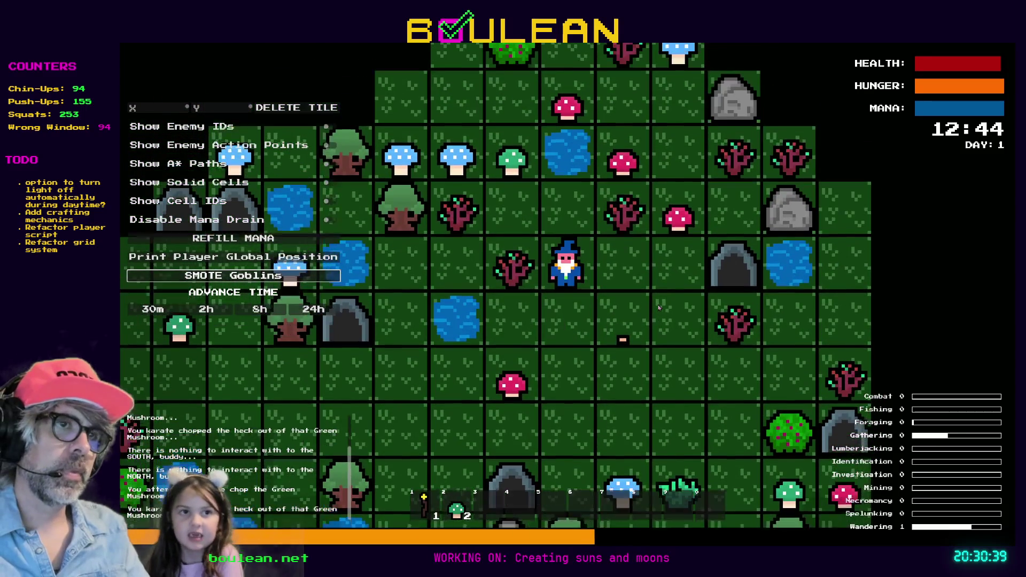
pyautogui.press('Right')
pyautogui.press('Right')
# Chop the red and blue mushrooms, then switch to Firefox and open a new tab.
pyautogui.press('Up')
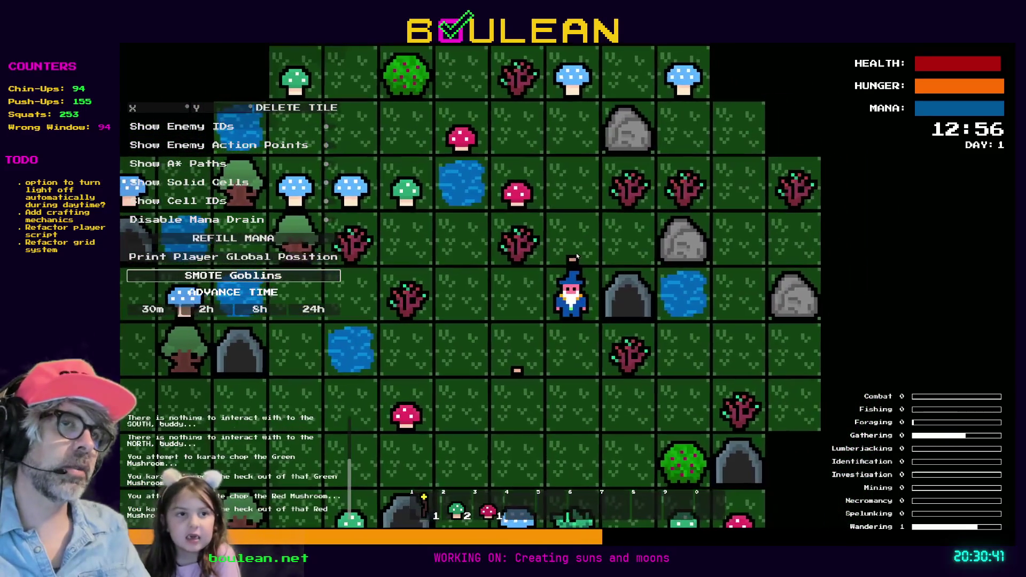
pyautogui.press('Up')
pyautogui.press('Up')
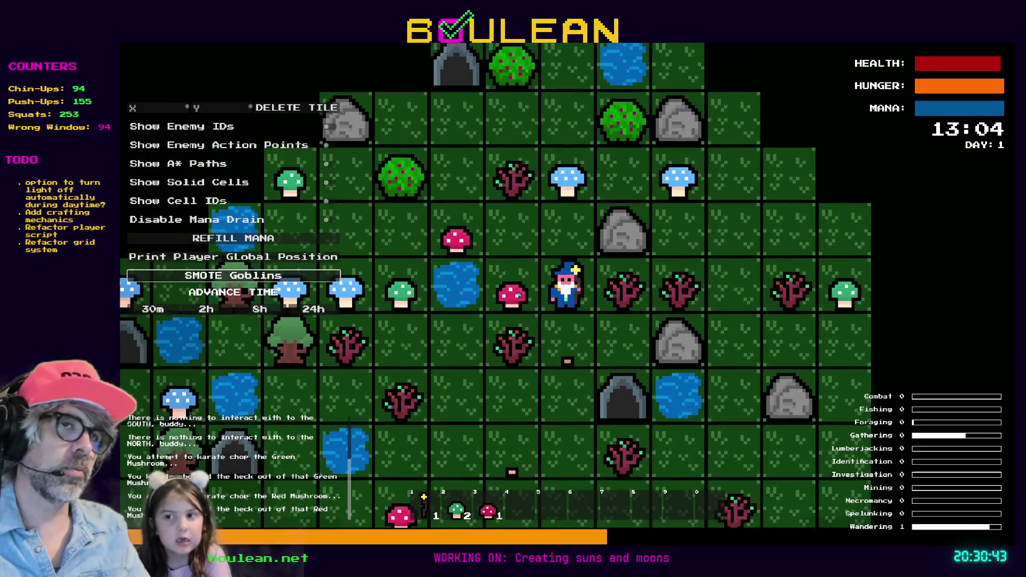
pyautogui.press('Left')
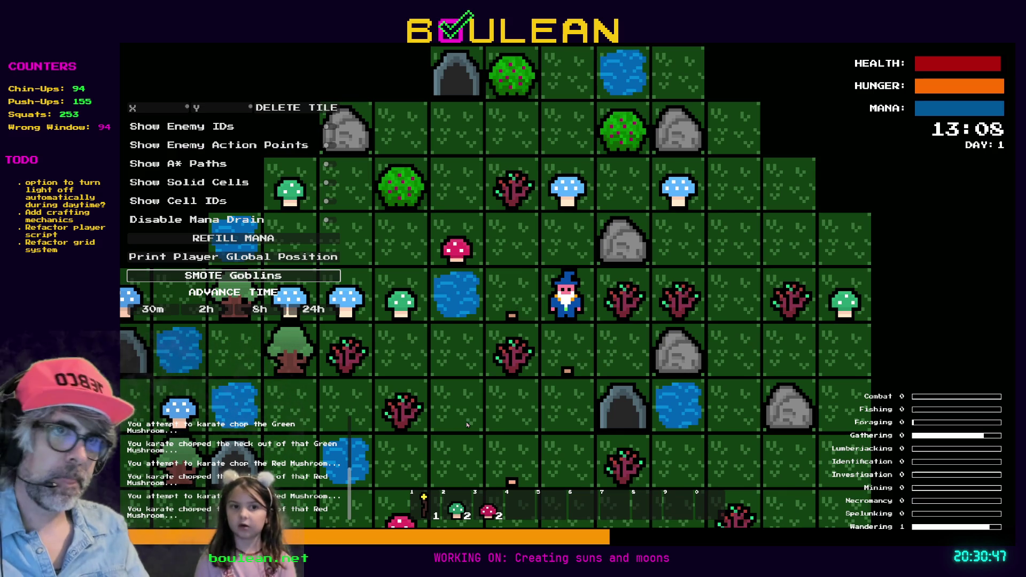
pyautogui.press('Up')
pyautogui.press('Up')
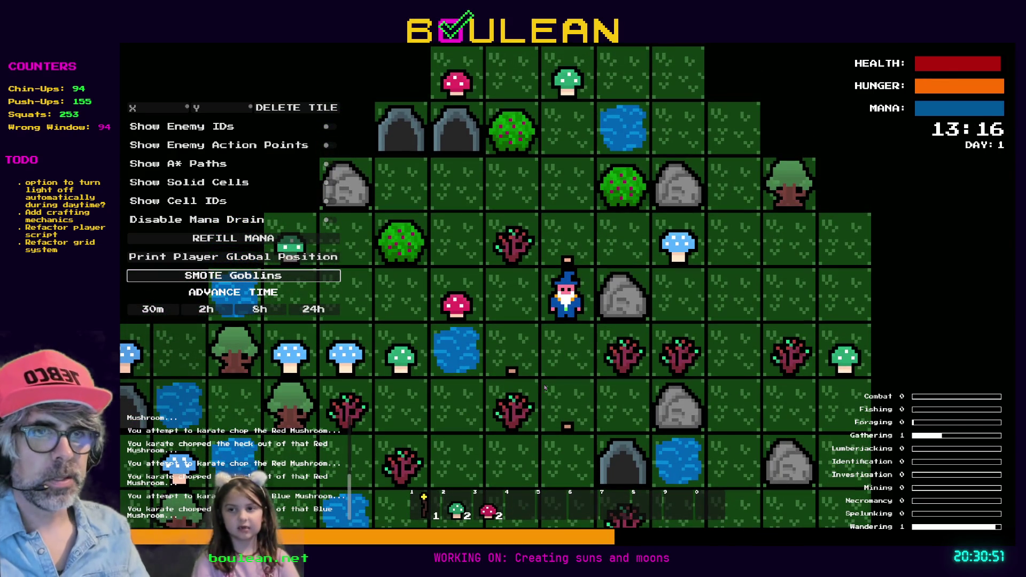
pyautogui.hotkey('alt', 'Tab')
pyautogui.hotkey('ctrl', 't')
# Search Google for 'green mushroom' and show only the image results.
pyautogui.write('green mu')
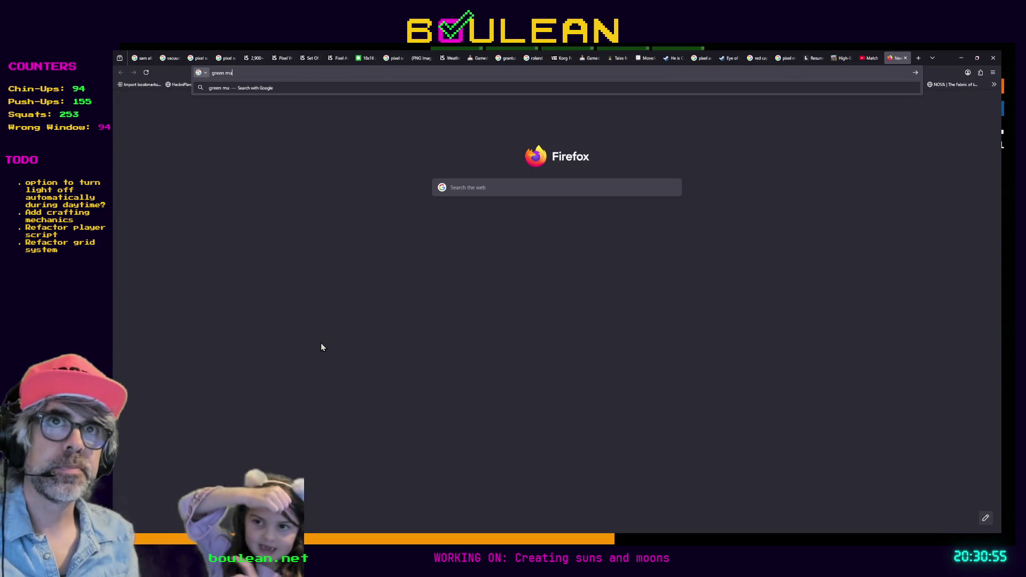
pyautogui.write('shroom')
pyautogui.press('Return')
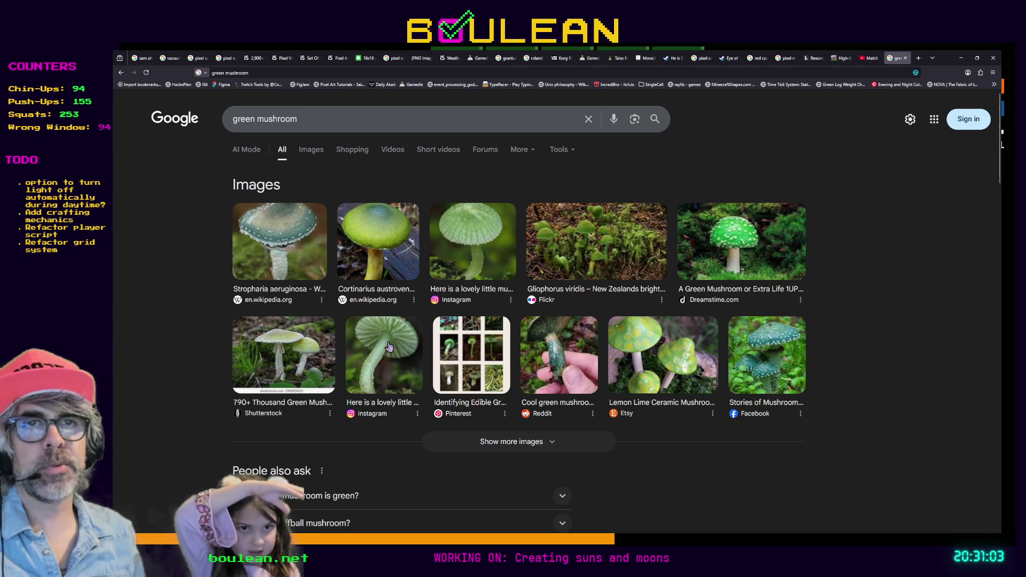
pyautogui.click(308, 155)
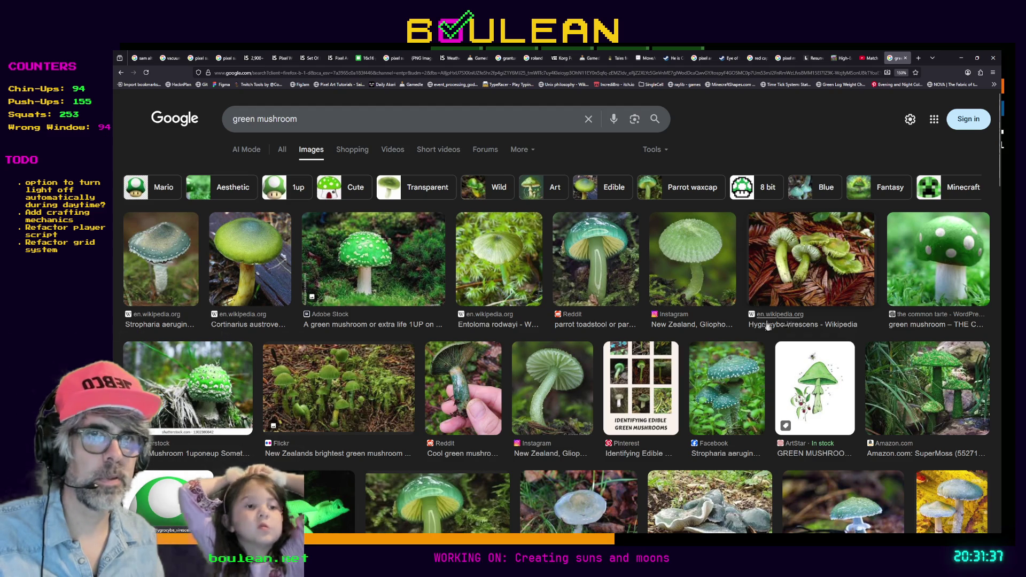
# Change the query to 'blue mushroom' and open the Lactarius indigo Wikipedia result.
pyautogui.doubleClick(243, 119)
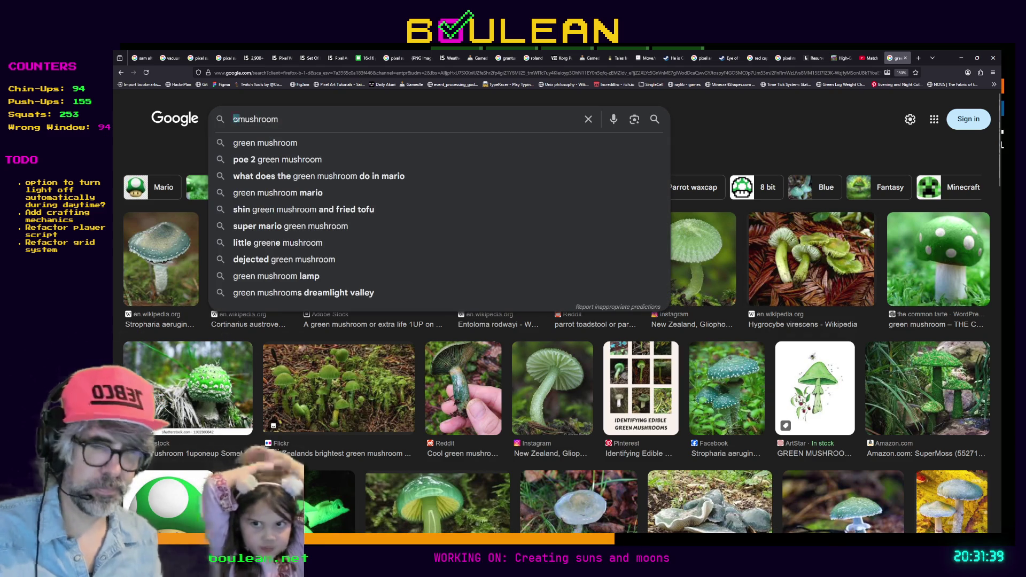
pyautogui.write('blue')
pyautogui.press('Return')
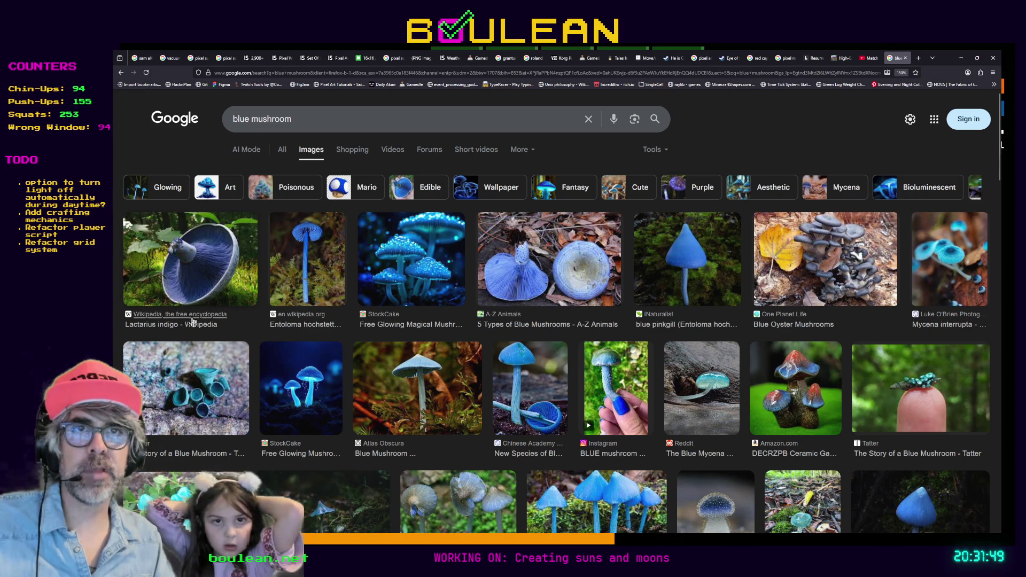
pyautogui.click(193, 320)
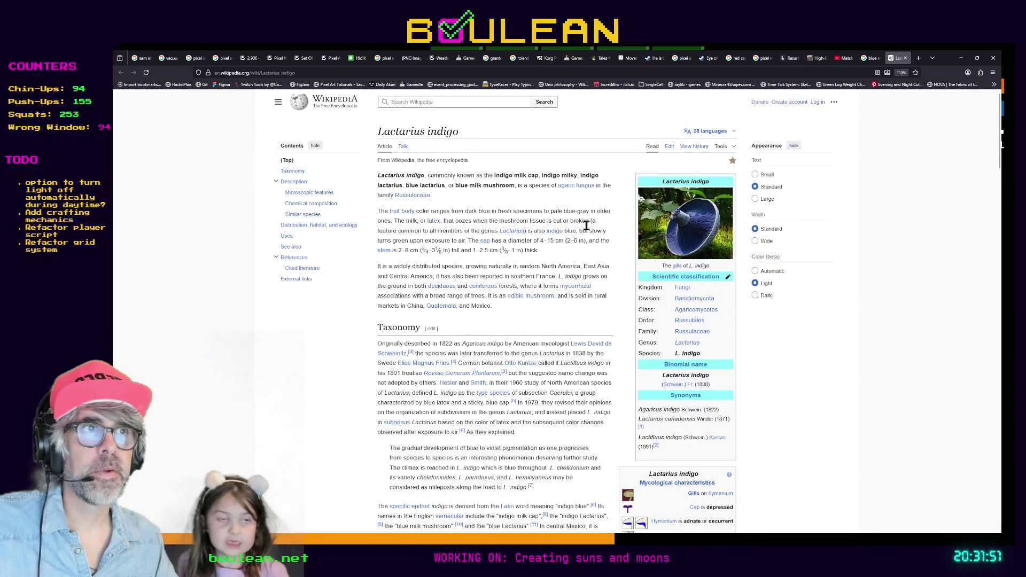
# View the Lactarius indigo photo full-size and step forward and back through the gallery.
pyautogui.click(690, 239)
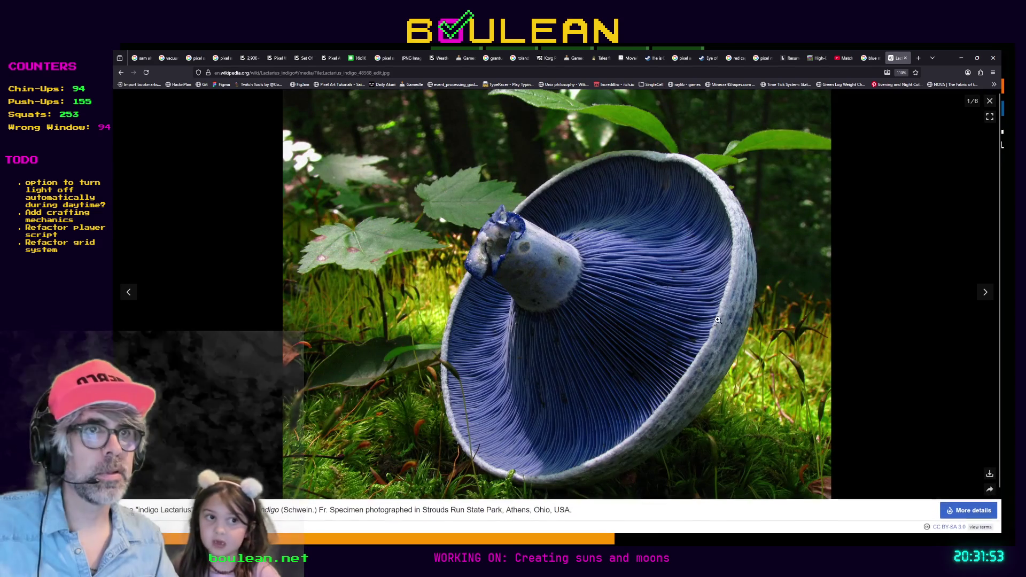
pyautogui.click(984, 294)
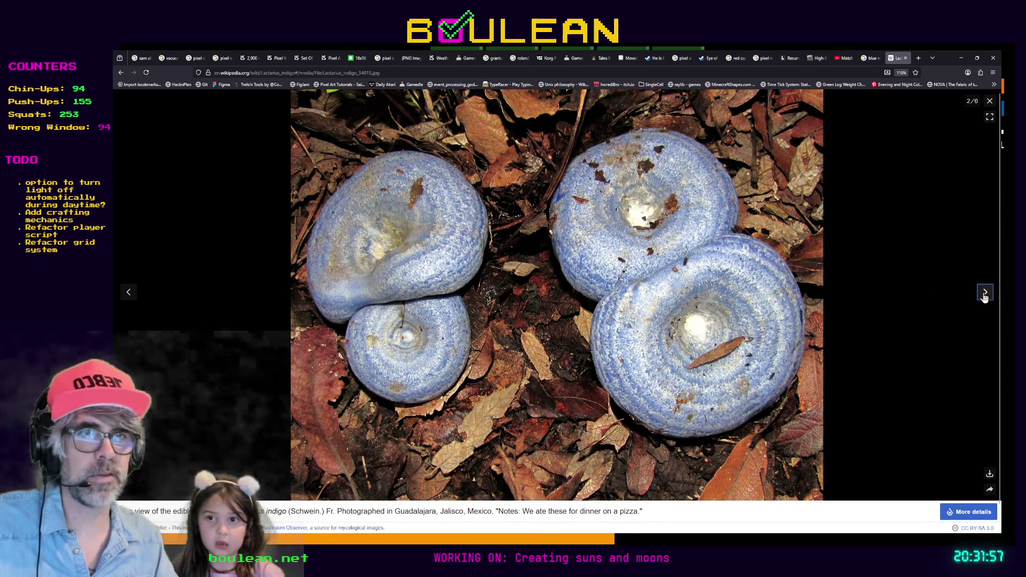
pyautogui.click(985, 293)
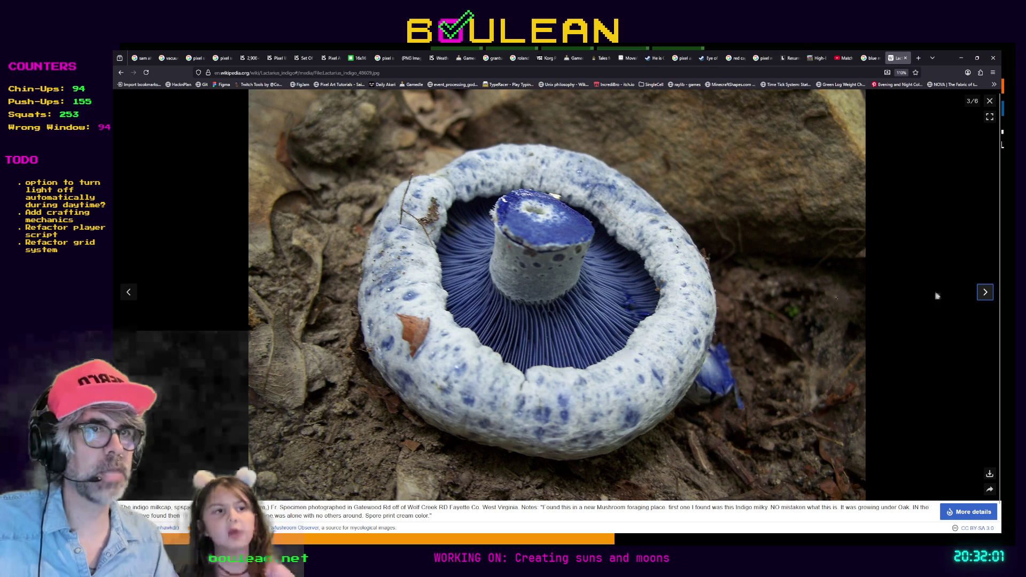
pyautogui.click(985, 293)
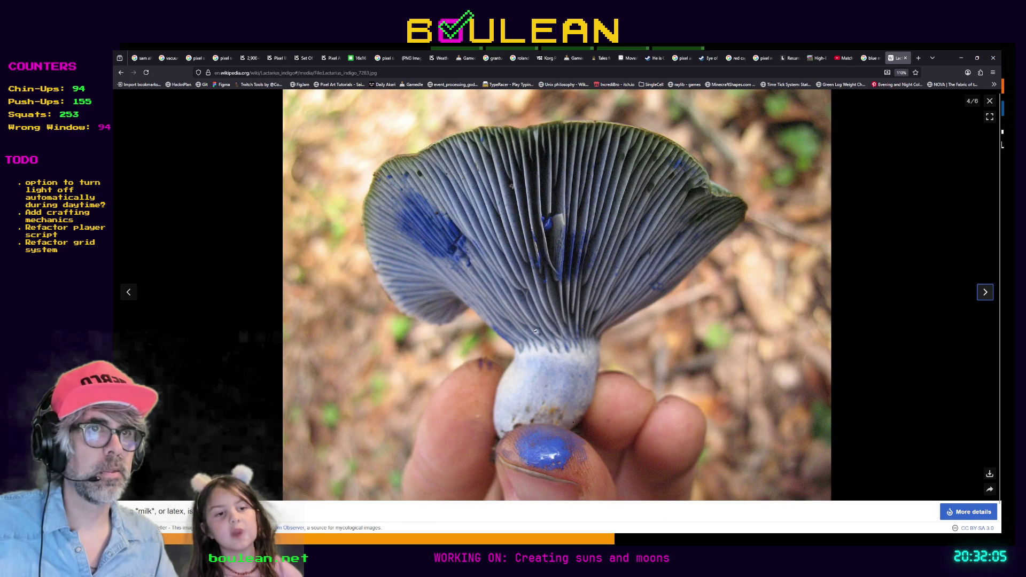
pyautogui.click(986, 298)
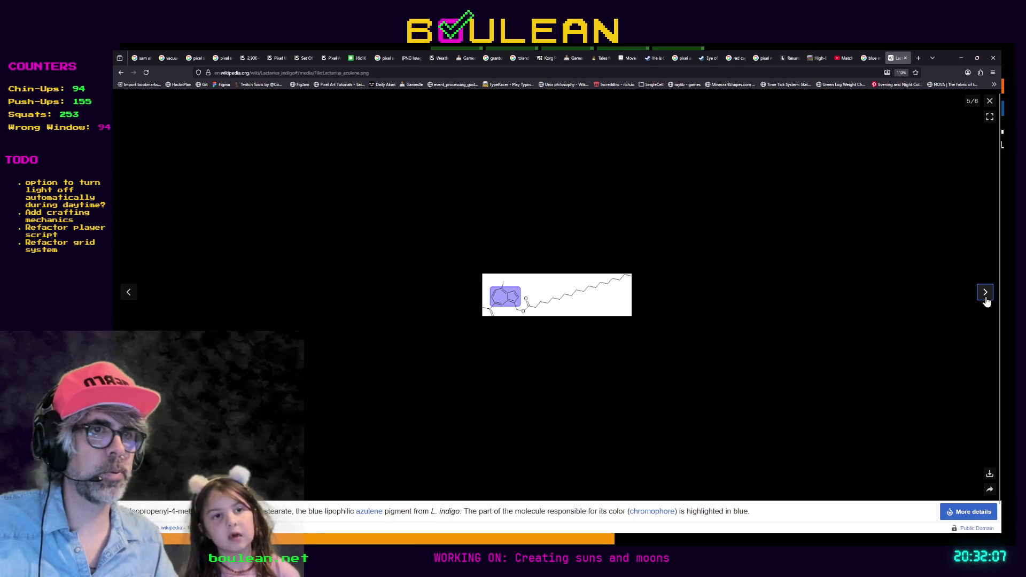
pyautogui.click(986, 298)
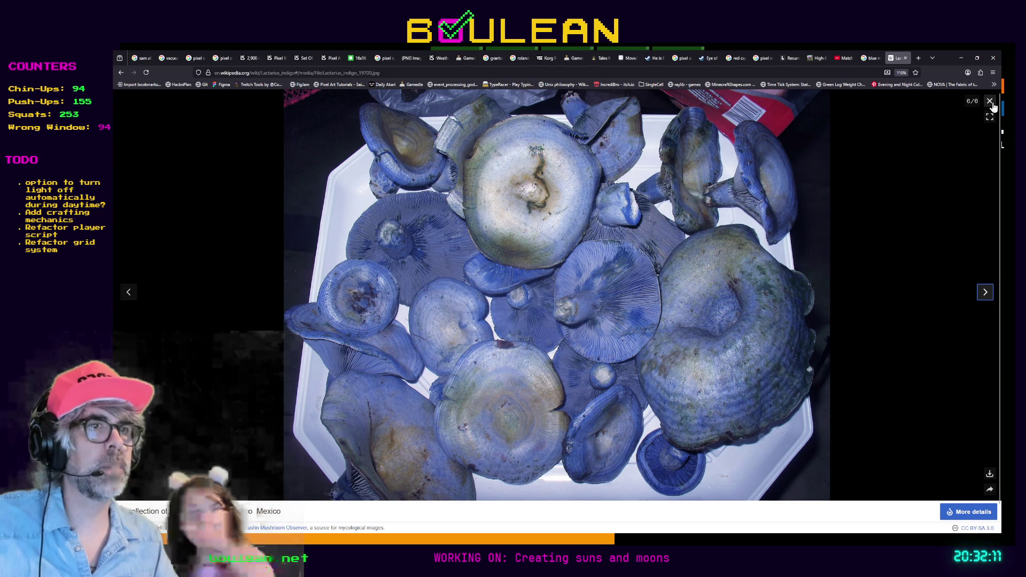
pyautogui.click(126, 300)
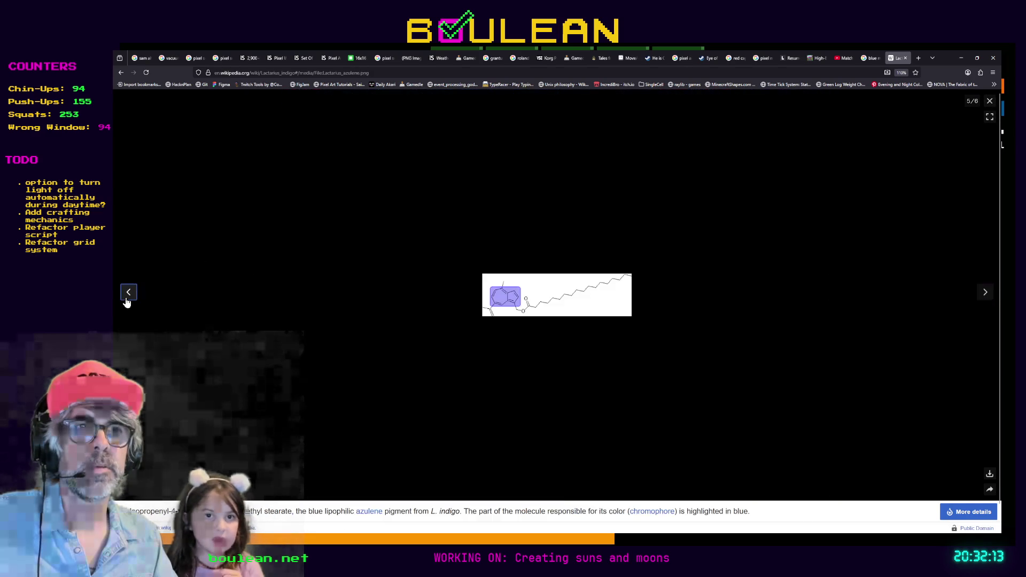
pyautogui.click(127, 300)
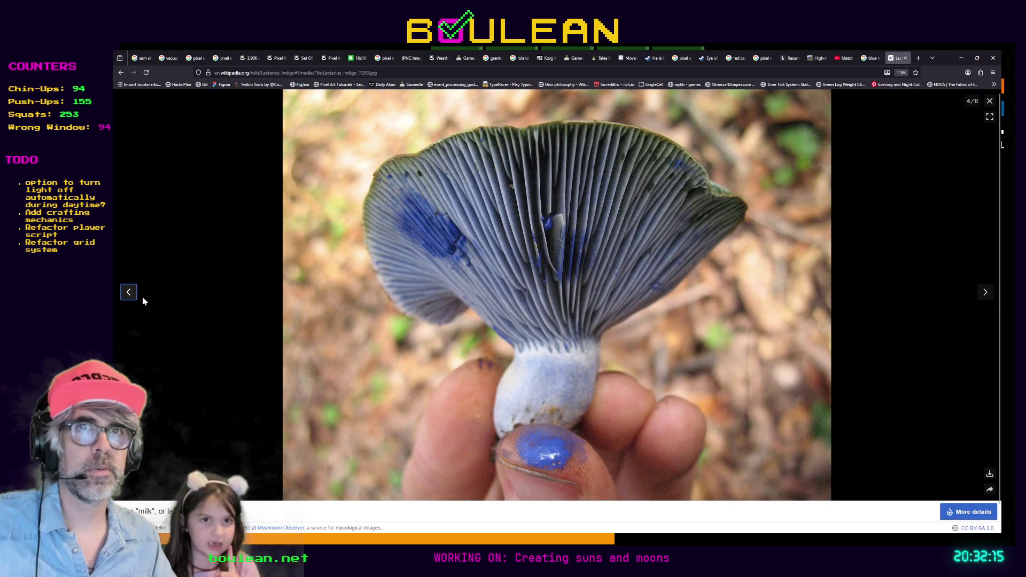
pyautogui.click(127, 303)
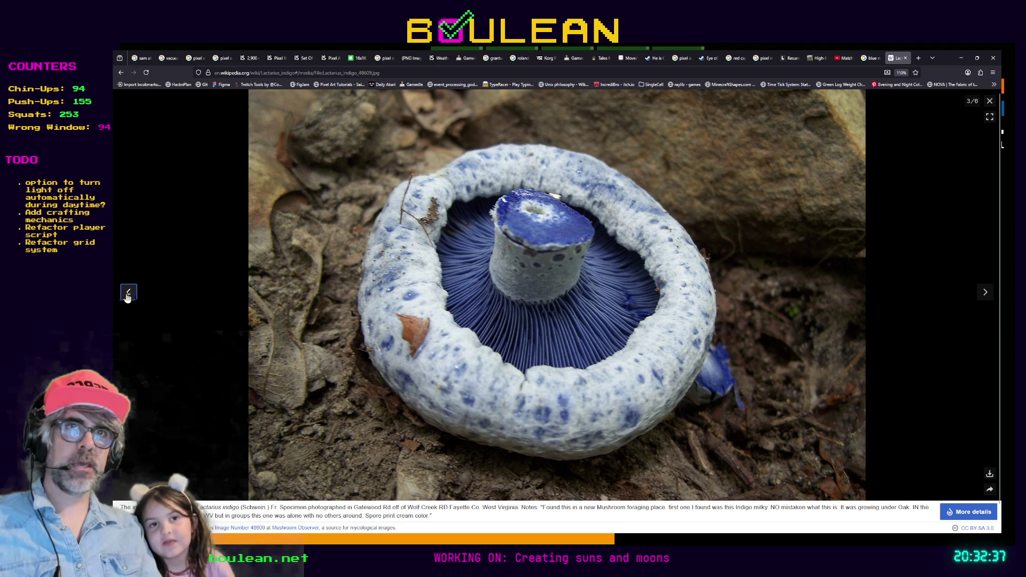
pyautogui.click(129, 293)
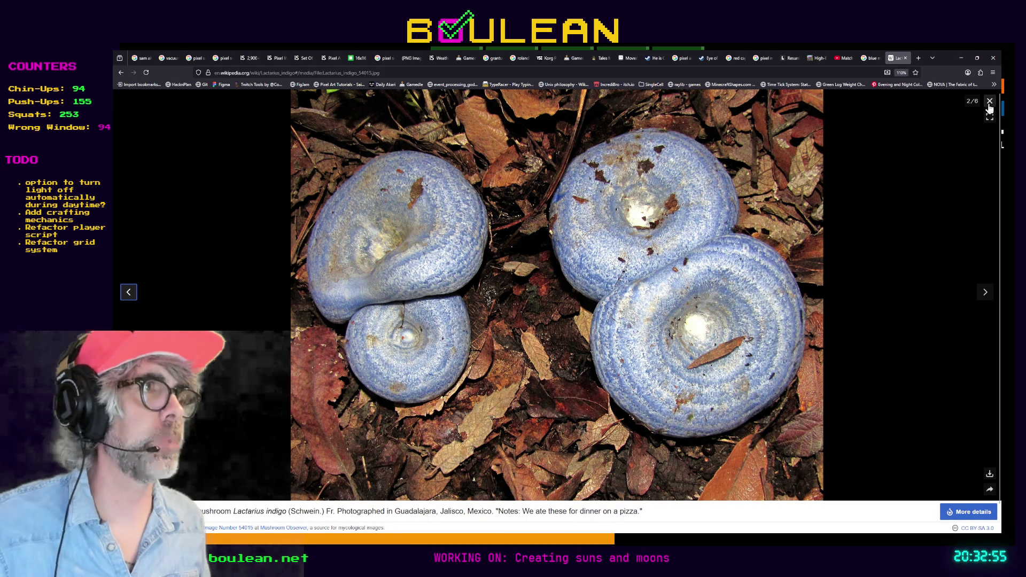
# Close the photo viewer and minimize the browser to return to the running game.
pyautogui.click(989, 102)
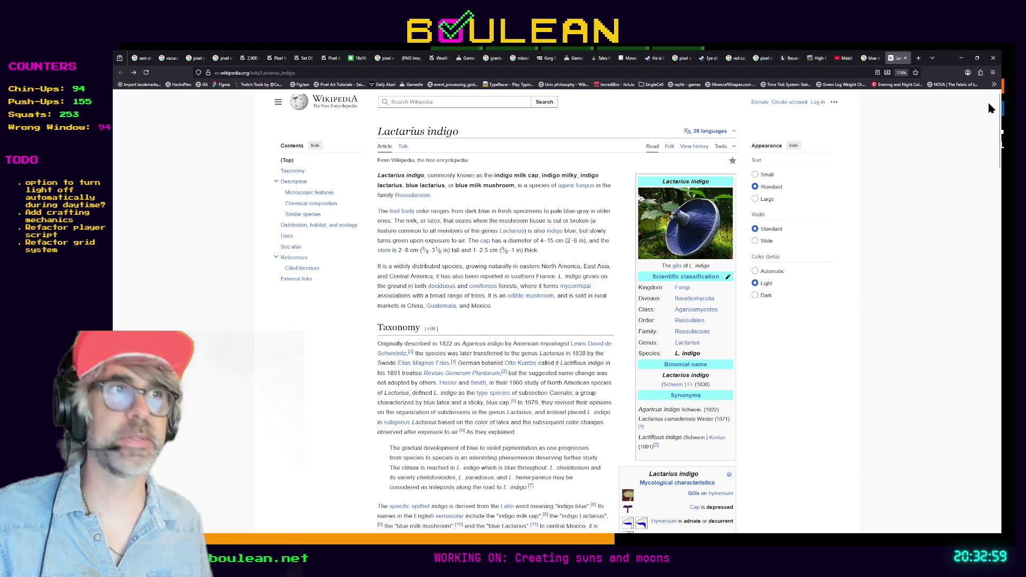
pyautogui.scroll(-3, 564, 246)
pyautogui.scroll(3, 563, 247)
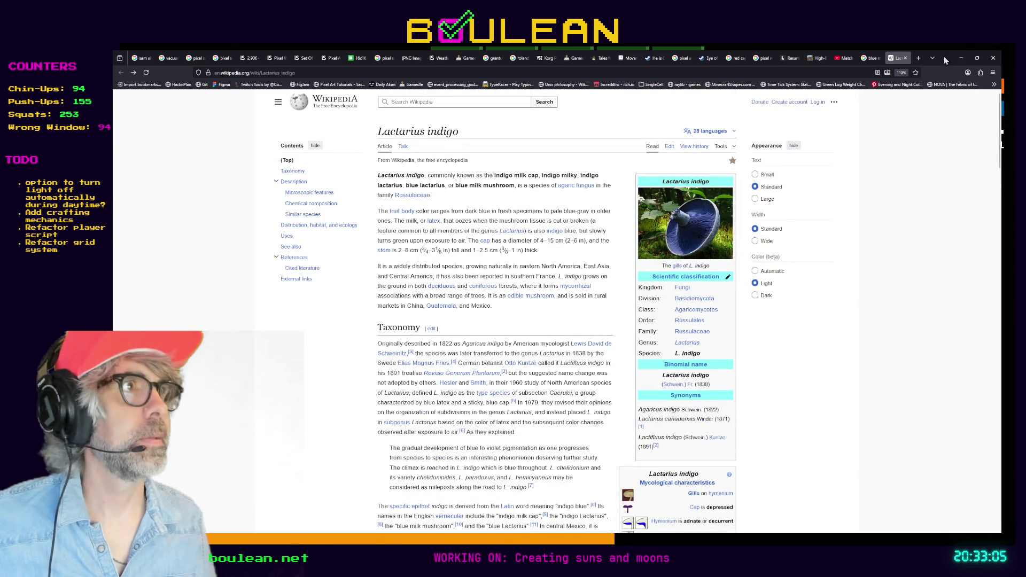
pyautogui.click(964, 60)
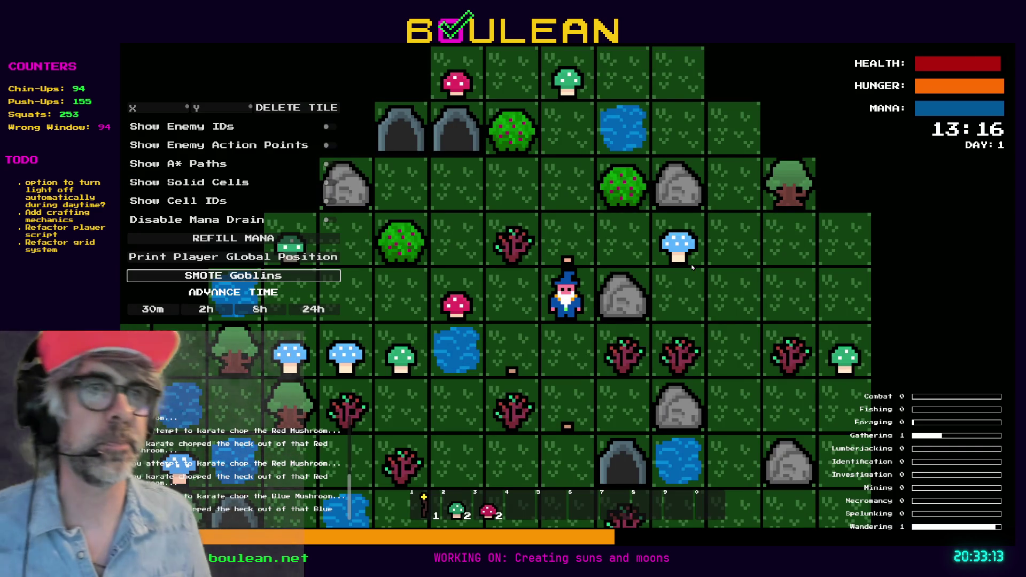
# Move the wizard left, then right and up, zooming out, and stop the game with F8.
pyautogui.press('a')
pyautogui.scroll(-2, 617, 290)
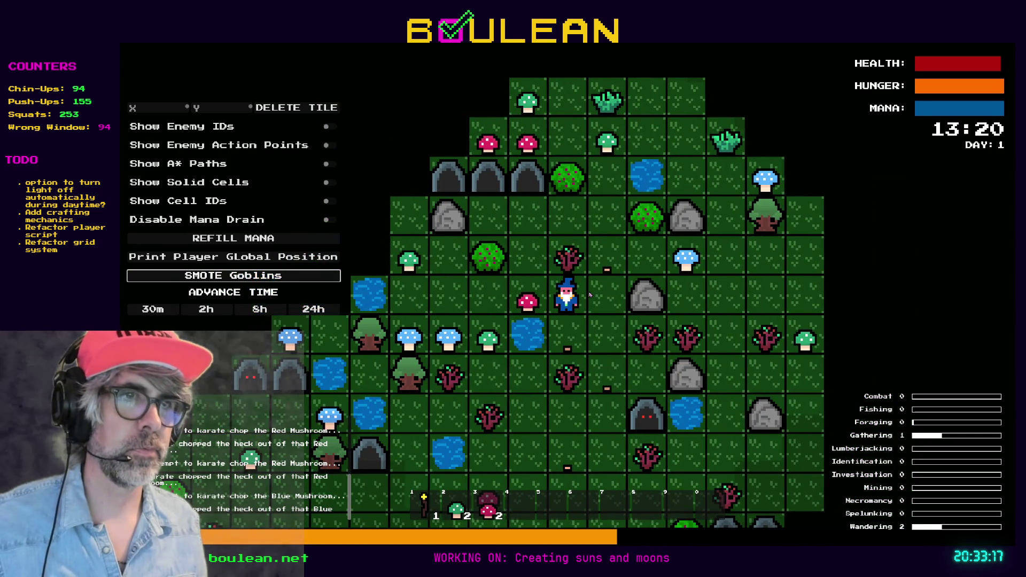
pyautogui.press('d')
pyautogui.press('w')
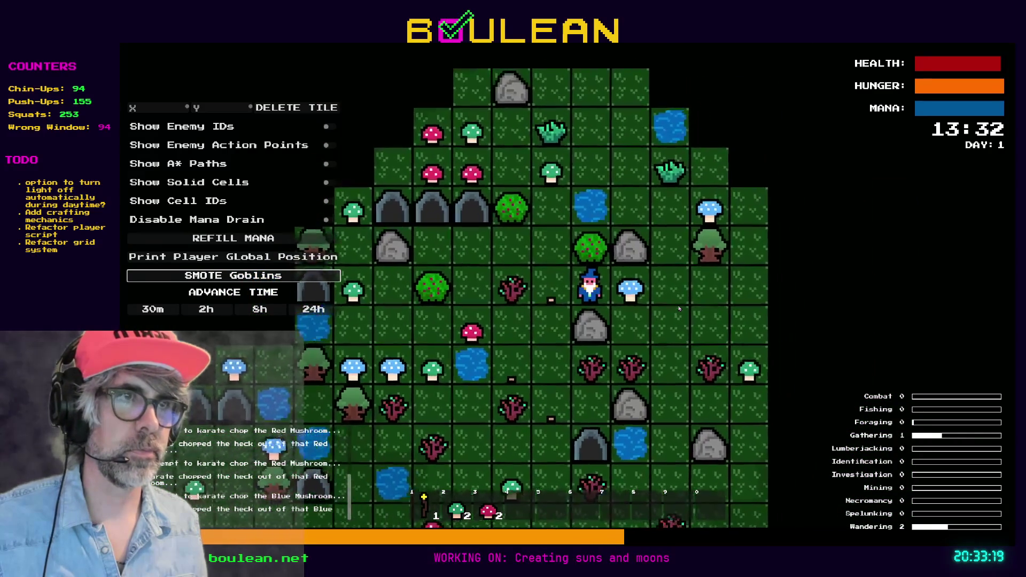
pyautogui.press('d')
pyautogui.press('F8')
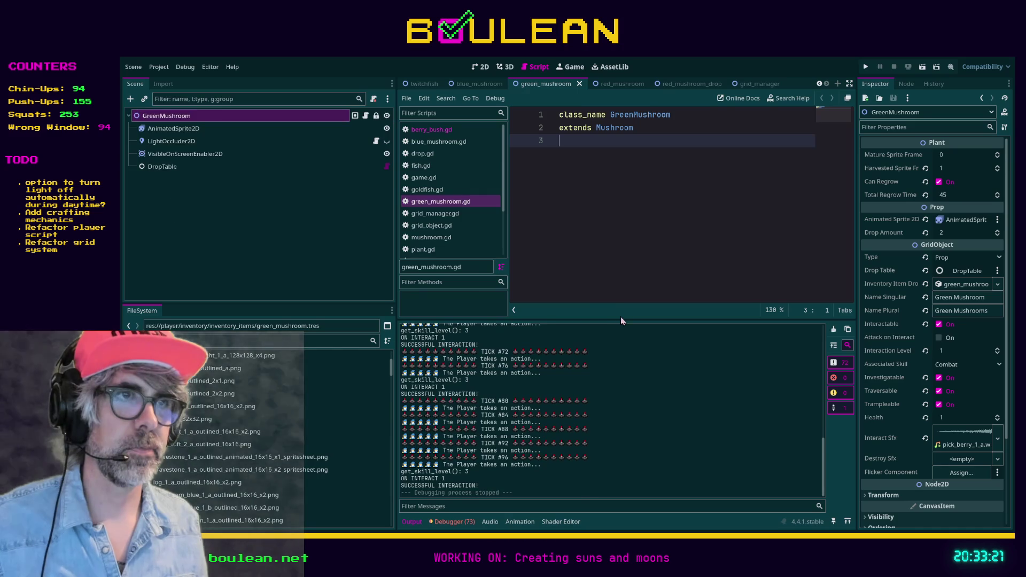
# Save, then drag the dock splitter left to widen the script editor and output panels.
pyautogui.hotkey('ctrl', 's')
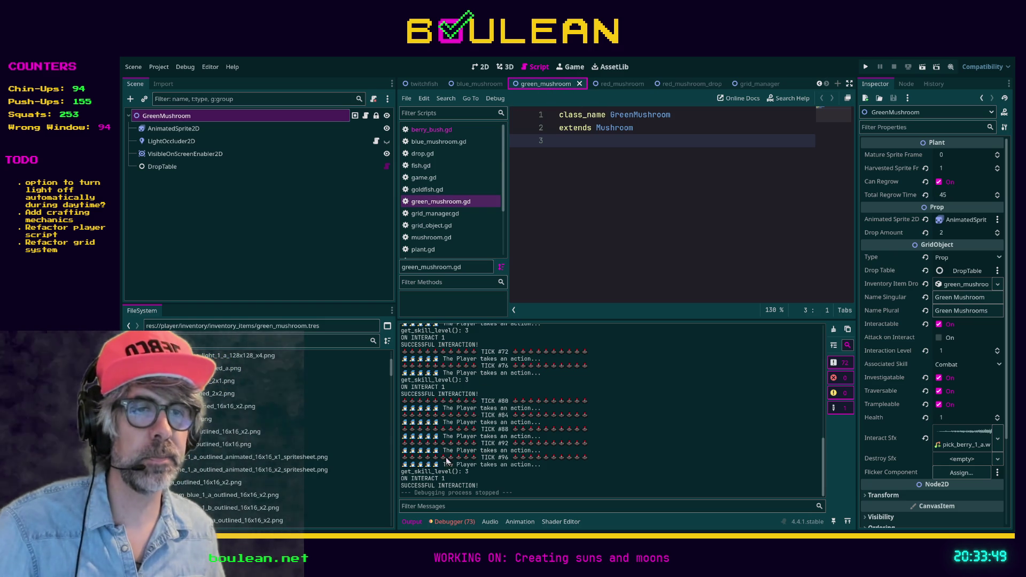
pyautogui.moveTo(396, 415); pyautogui.dragTo(367, 407)
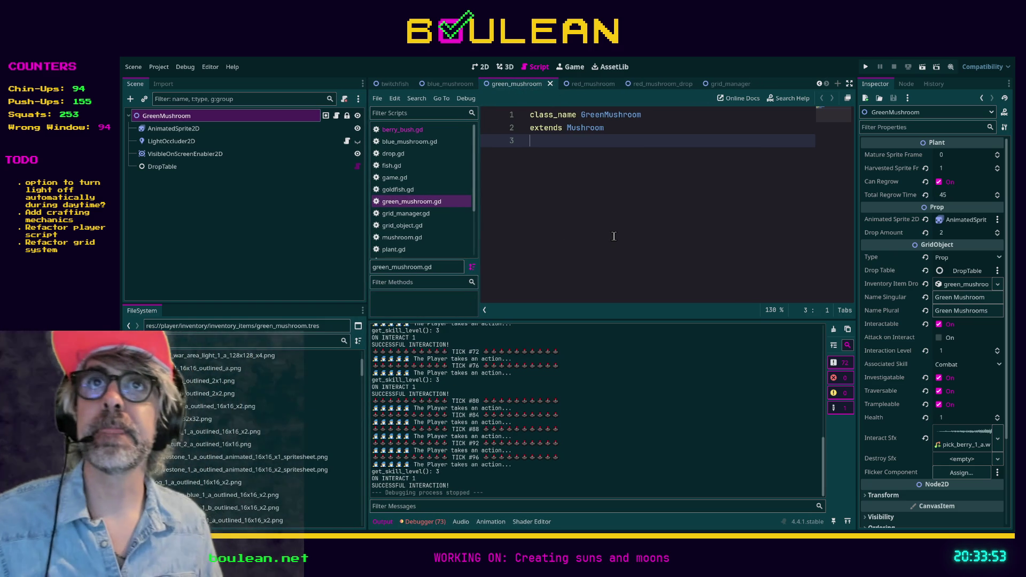
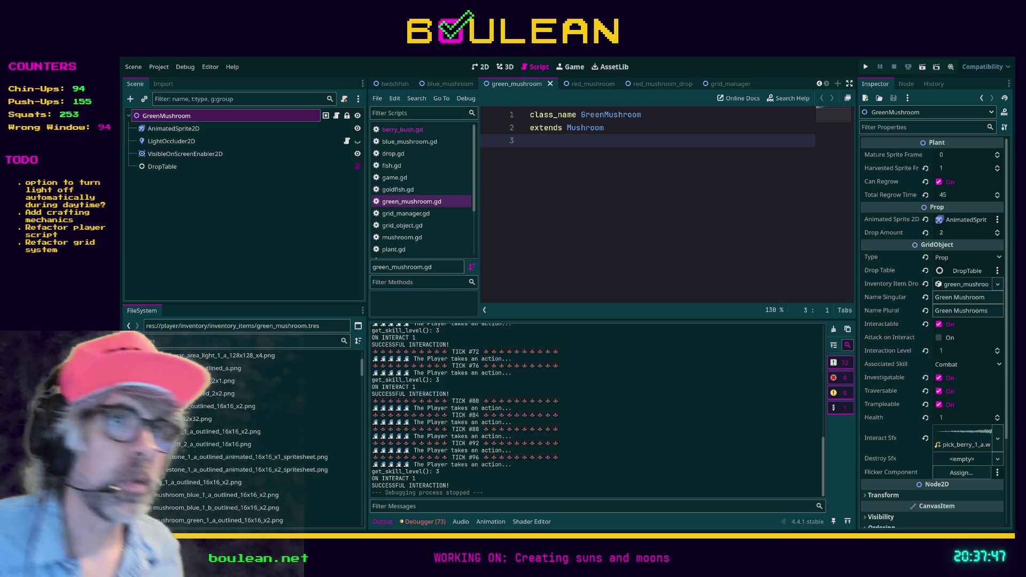
# Widen the code editor by resizing the script list and Output panels, then show fish_caught_listener.
pyautogui.moveTo(480, 214); pyautogui.dragTo(434, 213)
pyautogui.moveTo(503, 319); pyautogui.dragTo(505, 388)
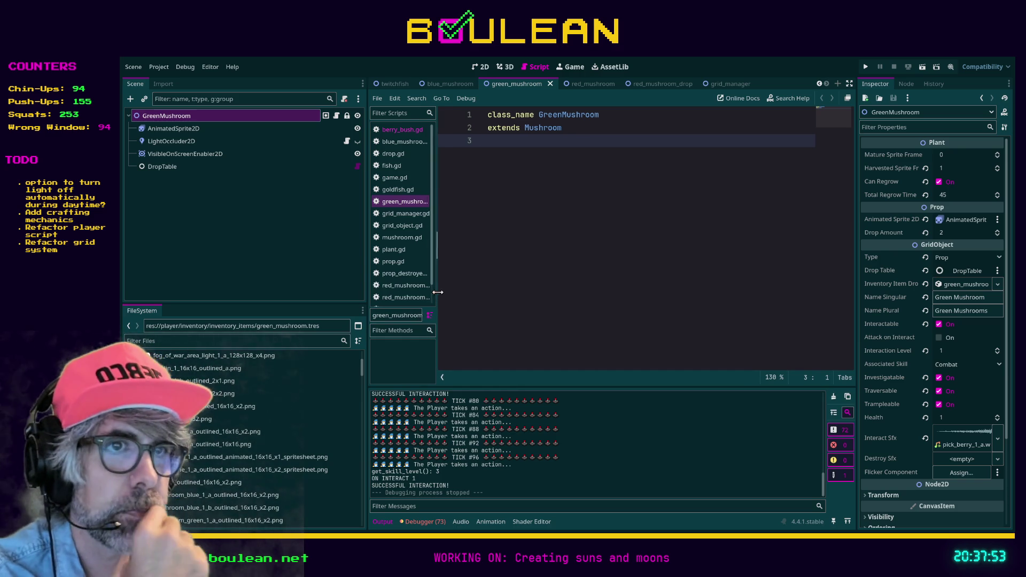
pyautogui.moveTo(434, 291); pyautogui.dragTo(445, 291)
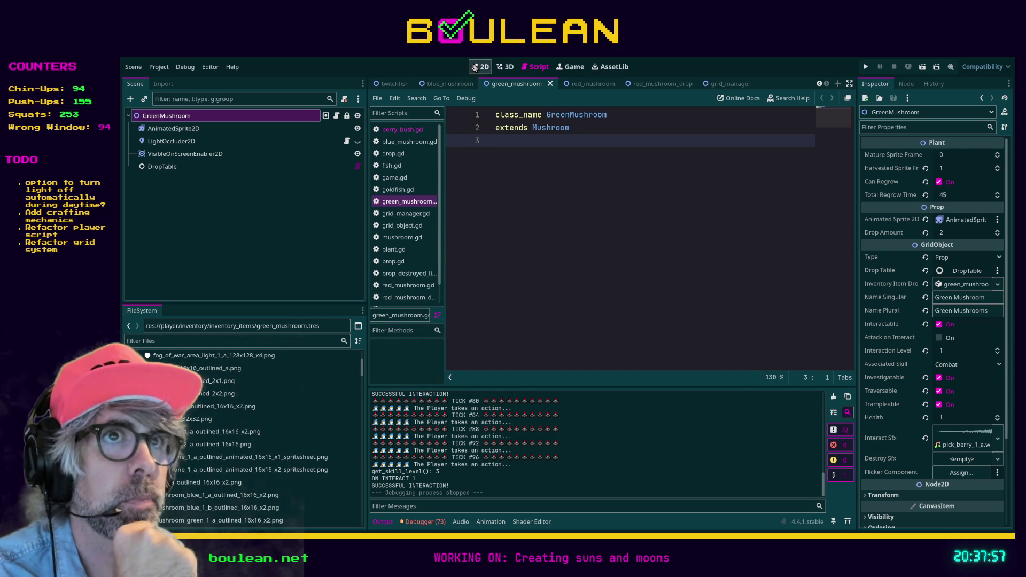
pyautogui.click(404, 86)
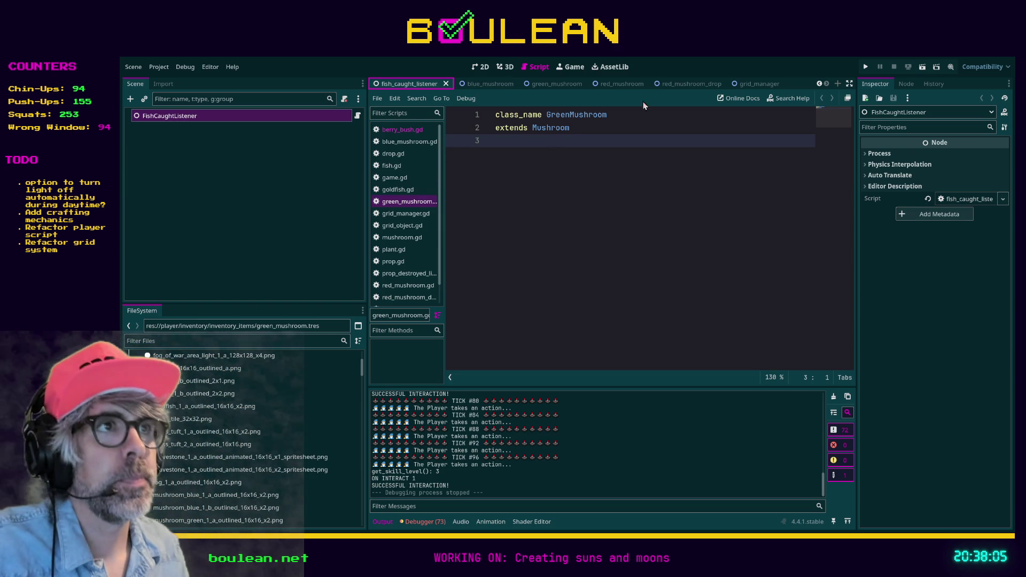
# Glance through berry_bush.gd, then open game.gd at the _on_successful_interaction handler.
pyautogui.click(402, 129)
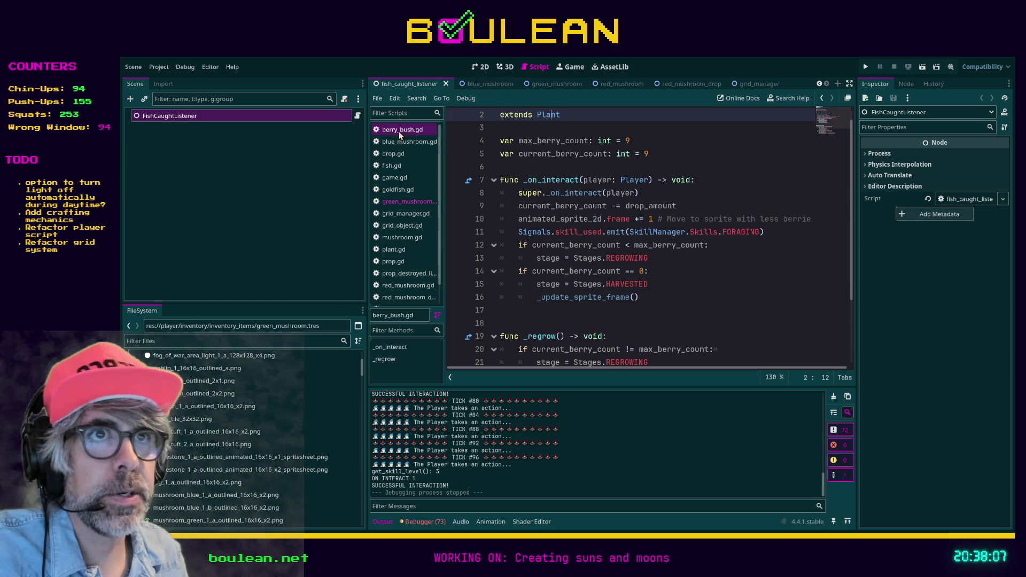
pyautogui.scroll(-2, 665, 249)
pyautogui.scroll(3, 665, 249)
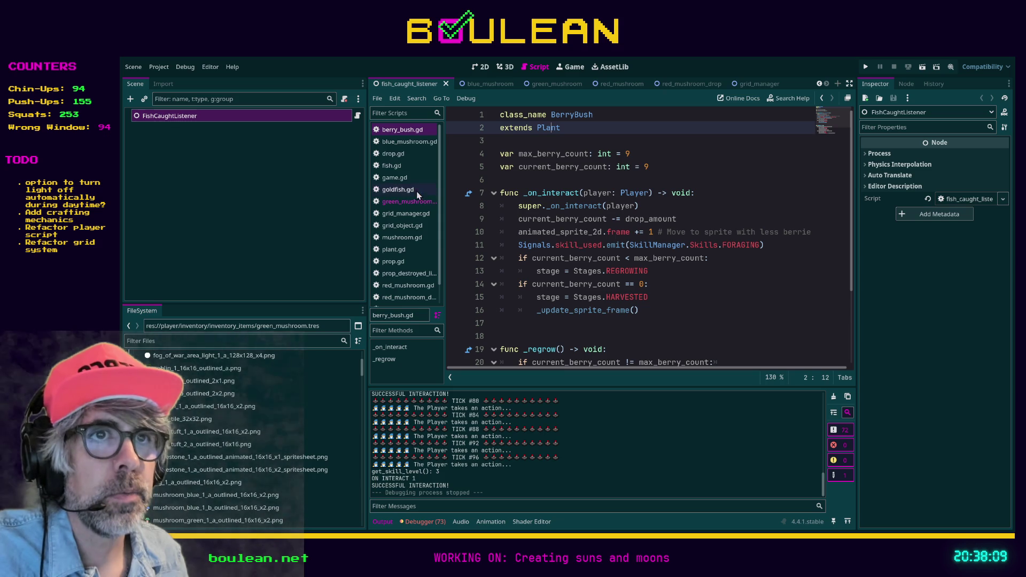
pyautogui.scroll(-1, 411, 218)
pyautogui.scroll(1, 411, 218)
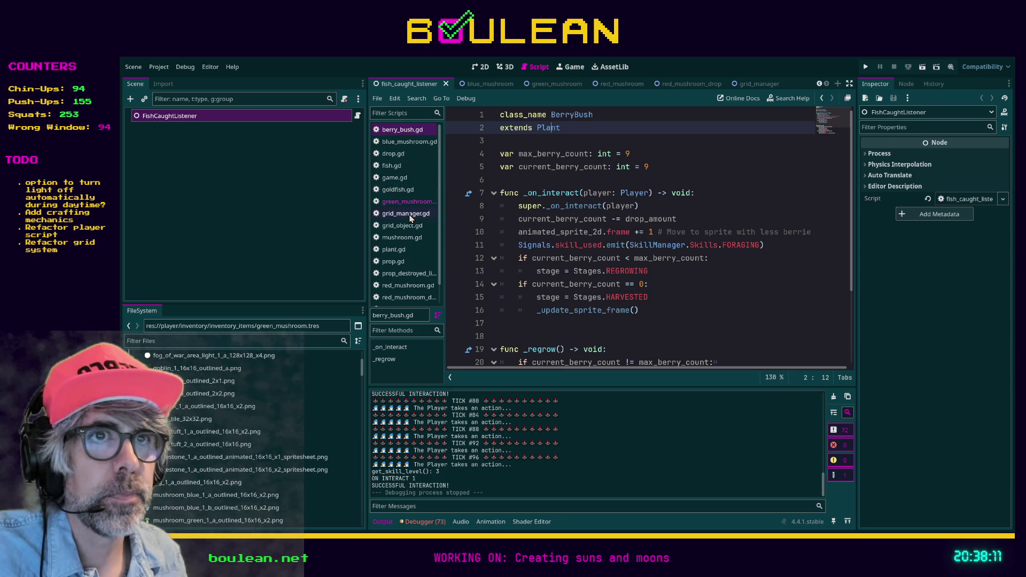
pyautogui.click(395, 179)
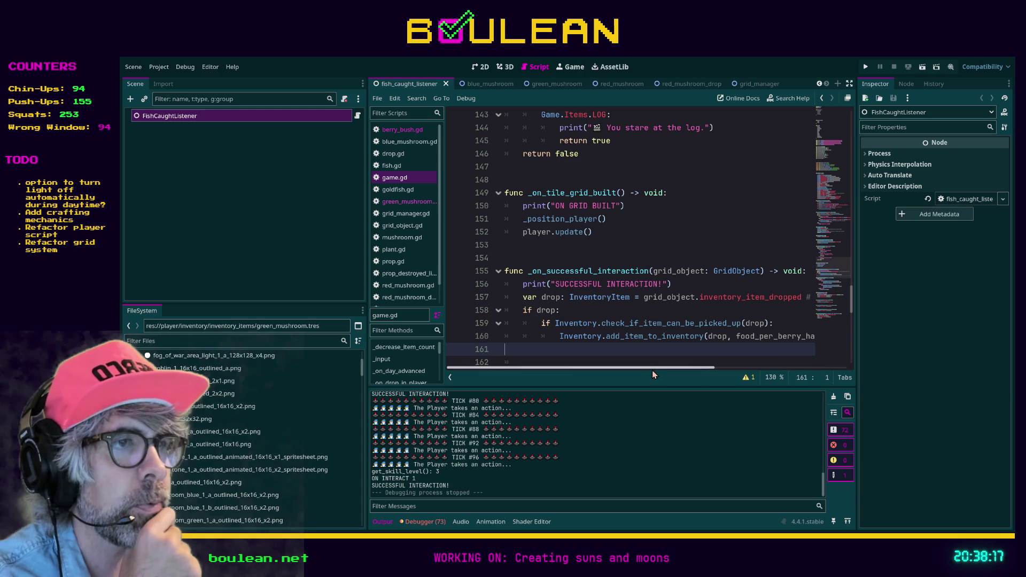
pyautogui.moveTo(645, 370)
pyautogui.mouseDown()
pyautogui.moveTo(663, 370)
pyautogui.moveTo(648, 369)
pyautogui.mouseUp()
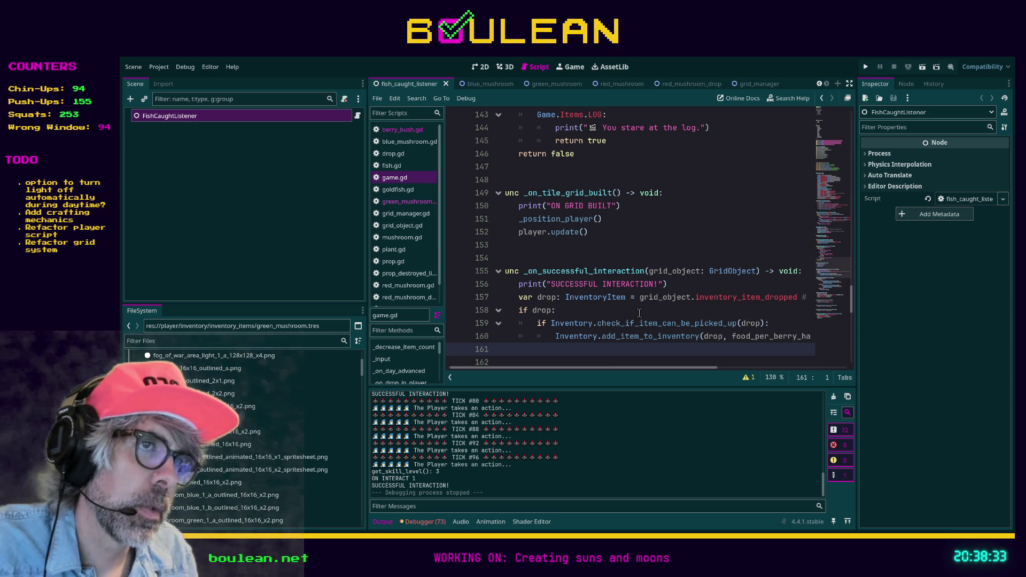
# Filter the FileSystem project files by 'drop' and browse the results.
pyautogui.click(274, 339)
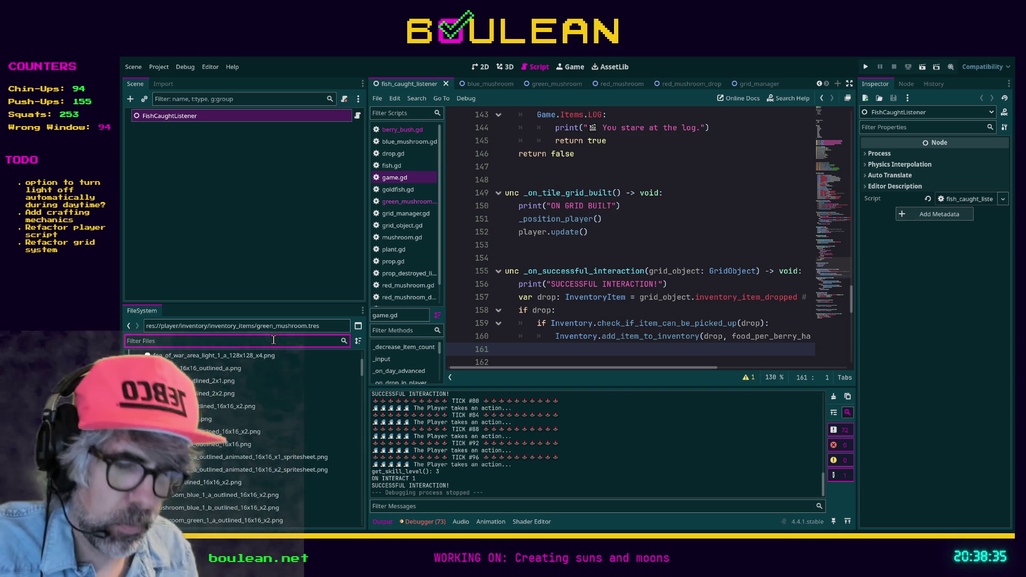
pyautogui.write('d')
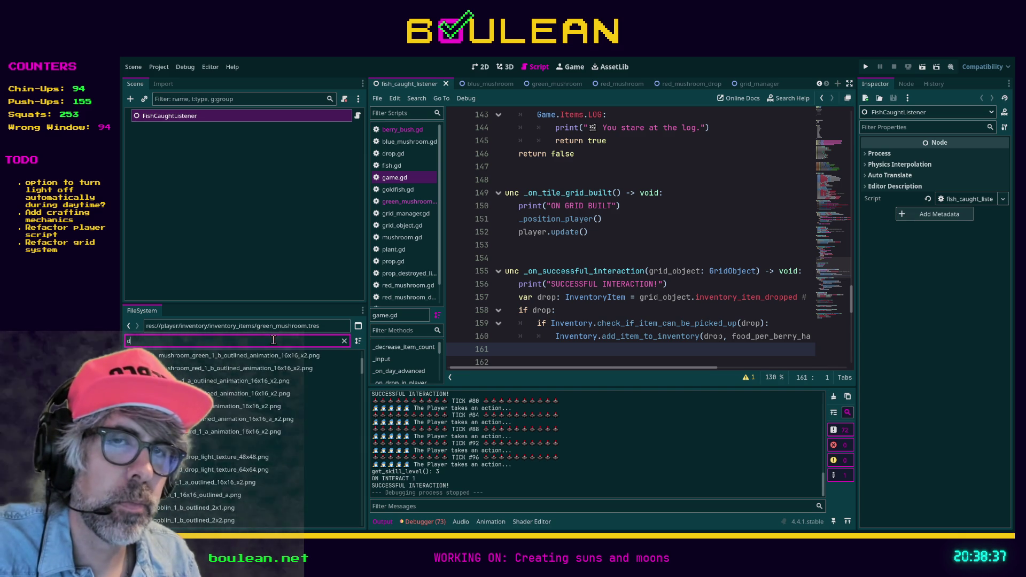
pyautogui.write('rop')
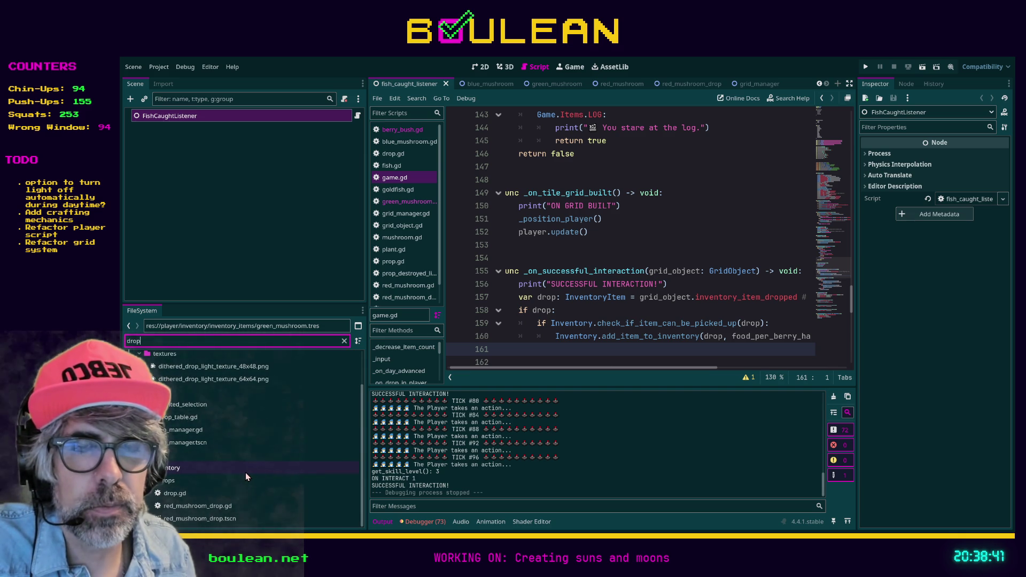
pyautogui.scroll(2, 246, 476)
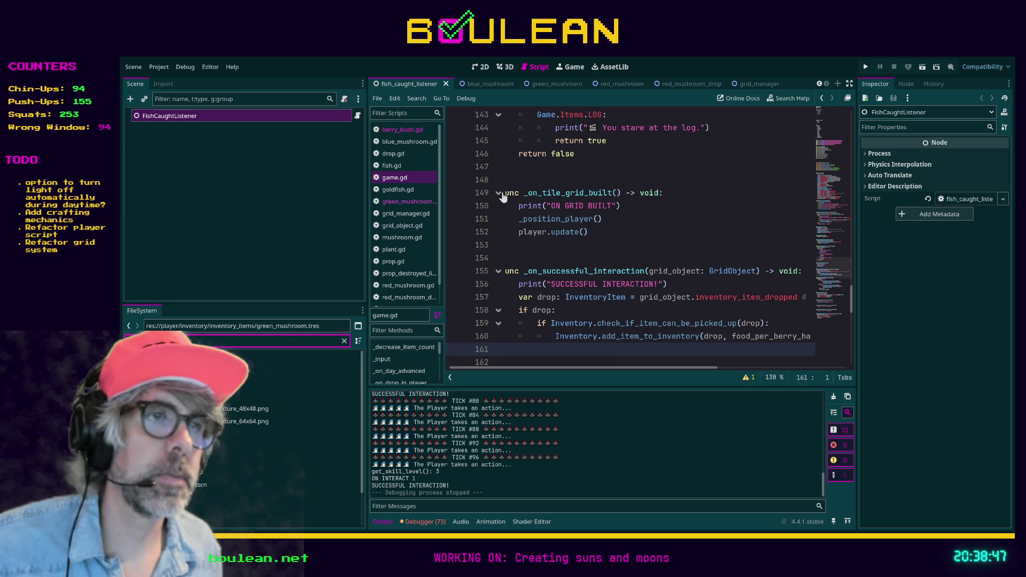
pyautogui.scroll(-2, 422, 227)
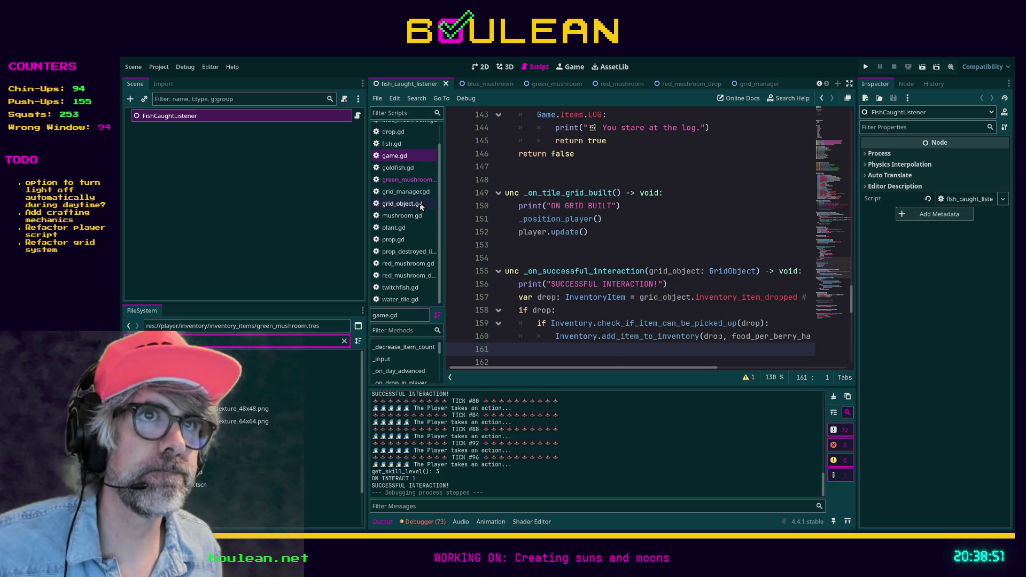
# Filter the open scripts list by 'player', then refocus the FileSystem filter.
pyautogui.click(406, 113)
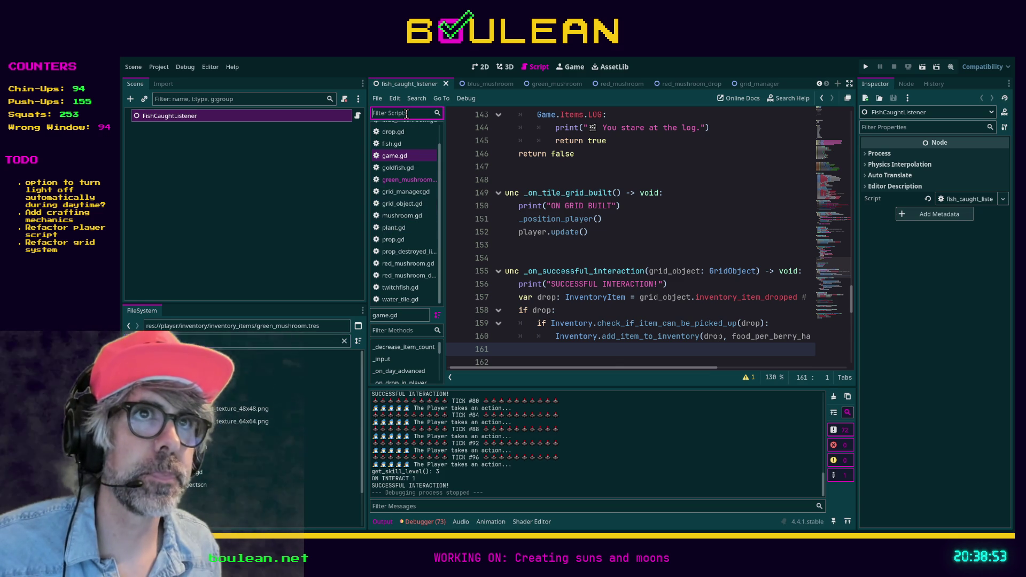
pyautogui.write('player')
pyautogui.click(236, 337)
pyautogui.scroll(-3, 246, 342)
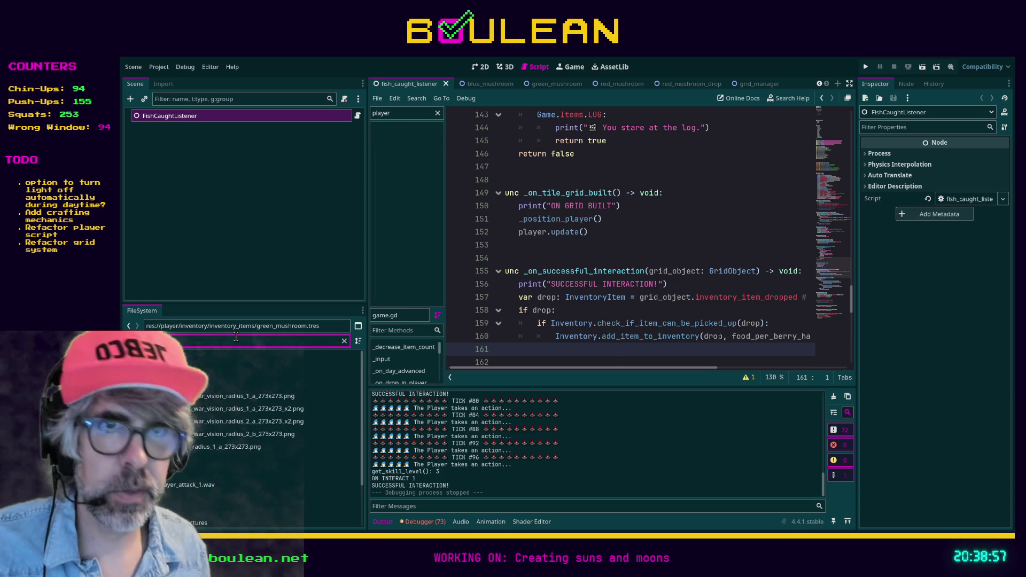
# Open player.gd from the filtered project files.
pyautogui.scroll(-2, 217, 438)
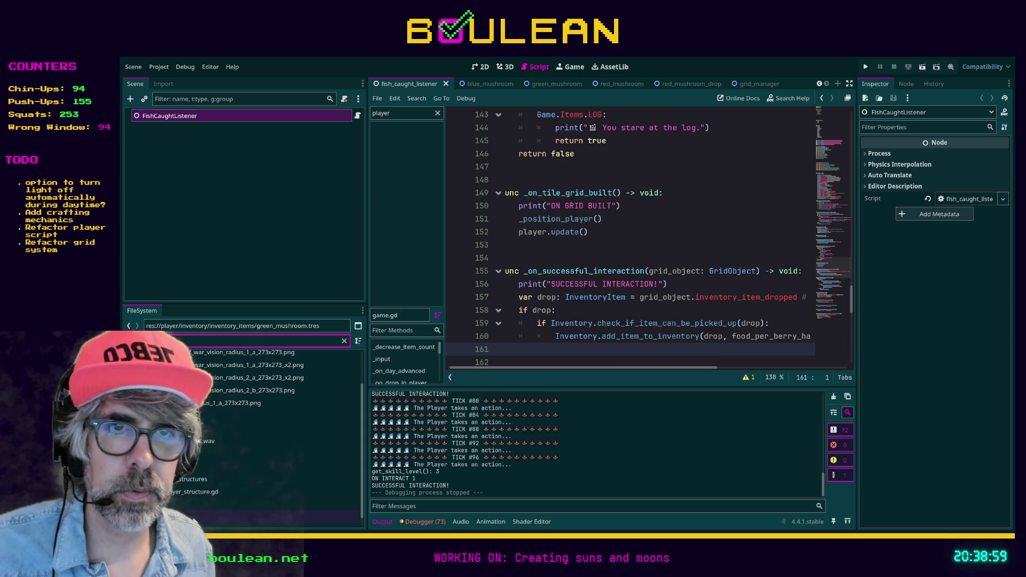
pyautogui.doubleClick(194, 516)
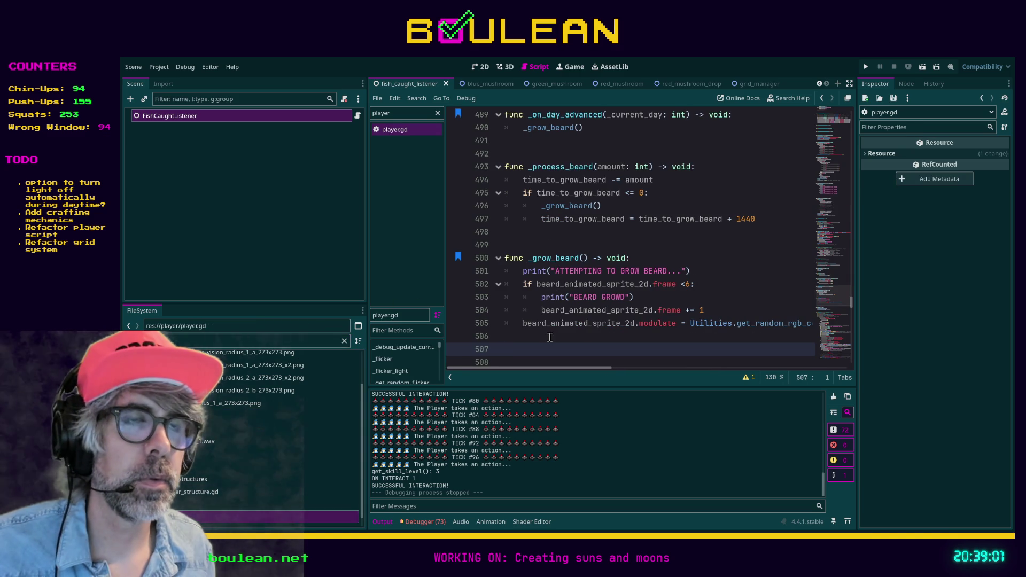
pyautogui.scroll(3, 550, 337)
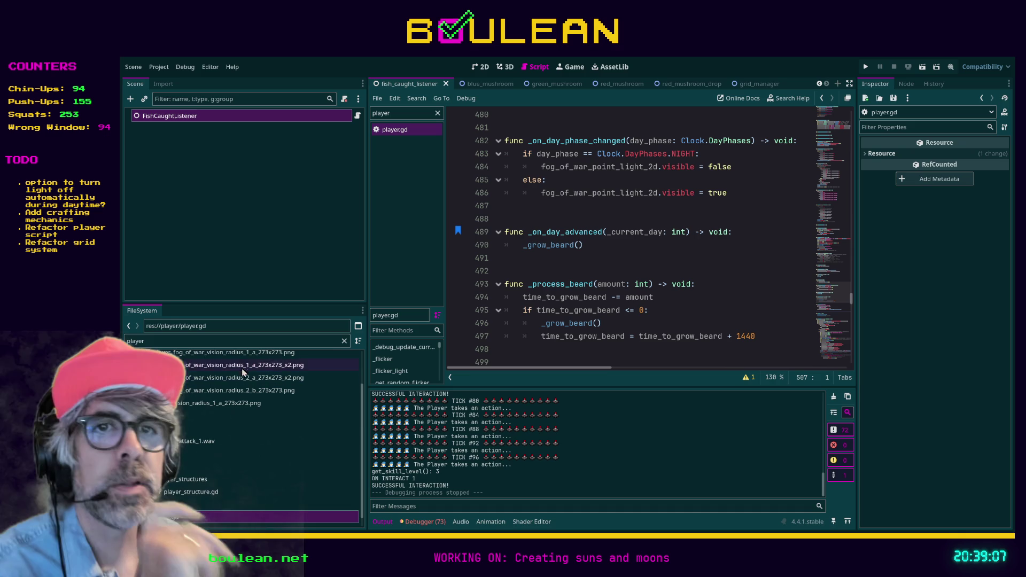
# Change the FileSystem filter to 'tree' and open the tree.tscn scene.
pyautogui.click(244, 353)
pyautogui.doubleClick(231, 339)
pyautogui.write('tree')
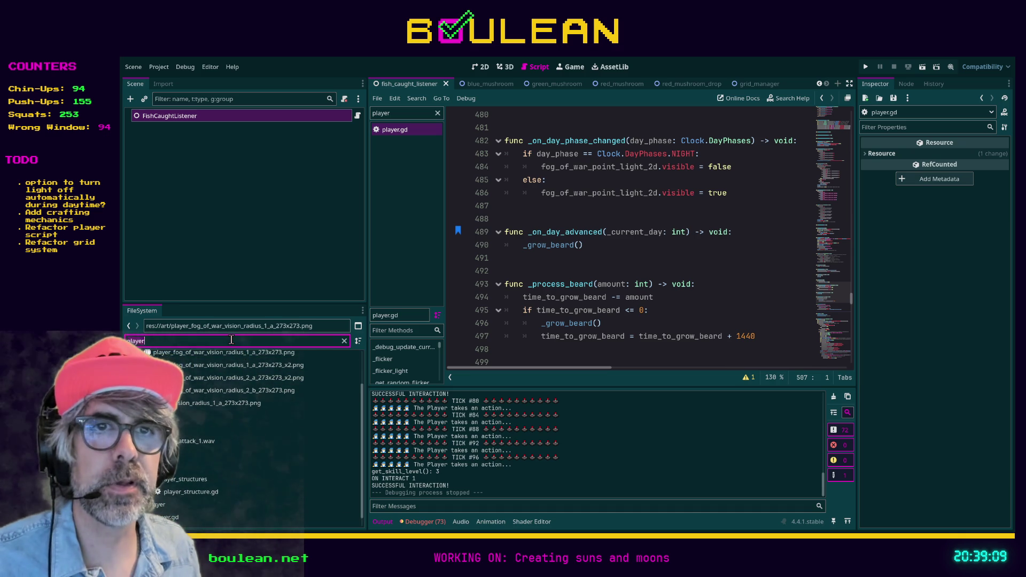
pyautogui.scroll(-1, 180, 483)
pyautogui.doubleClick(172, 487)
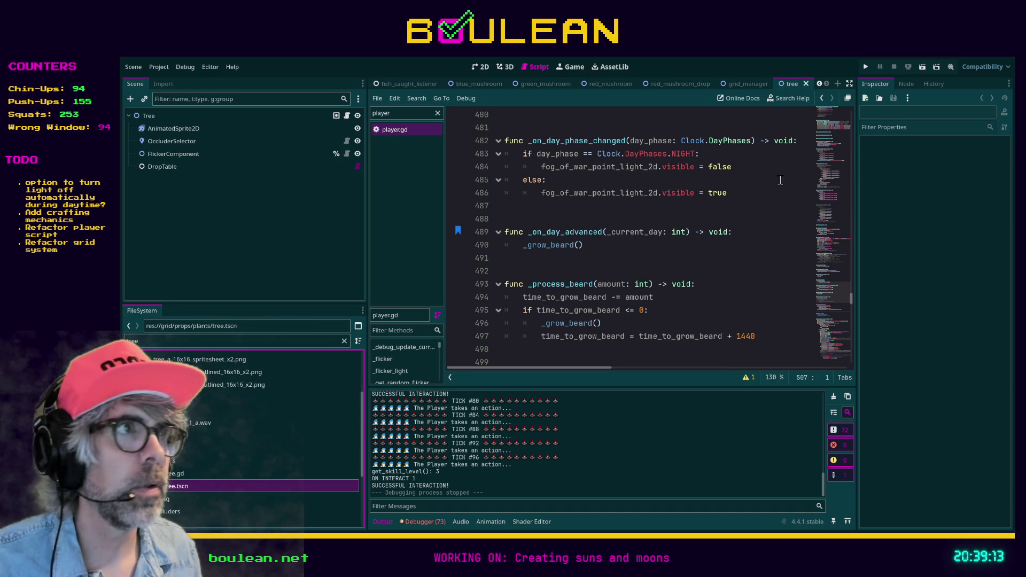
# Select the Tree root node to show its Plant, Prop and GridObject properties in the Inspector.
pyautogui.click(198, 117)
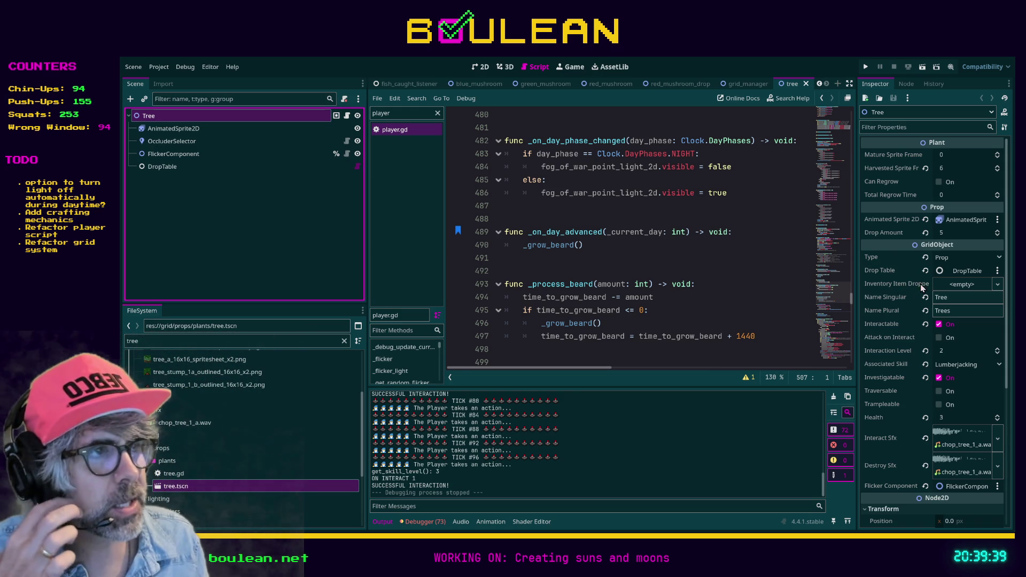
pyautogui.click(228, 339)
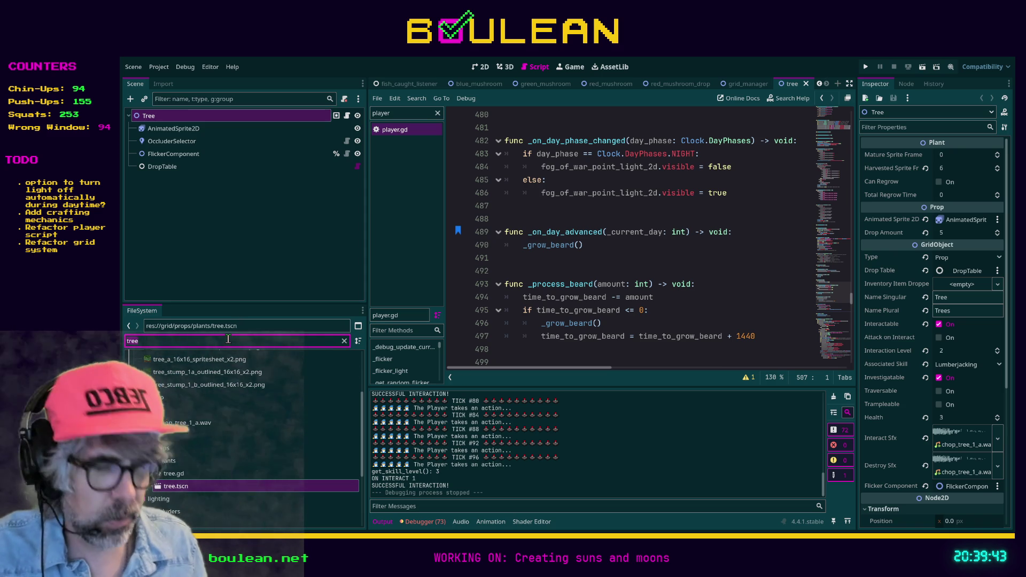
# Search the project files for 'gold' and 'invento' to locate the inventory_items folder.
pyautogui.press('BackSpace')
pyautogui.press('BackSpace')
pyautogui.press('BackSpace')
pyautogui.write('gold')
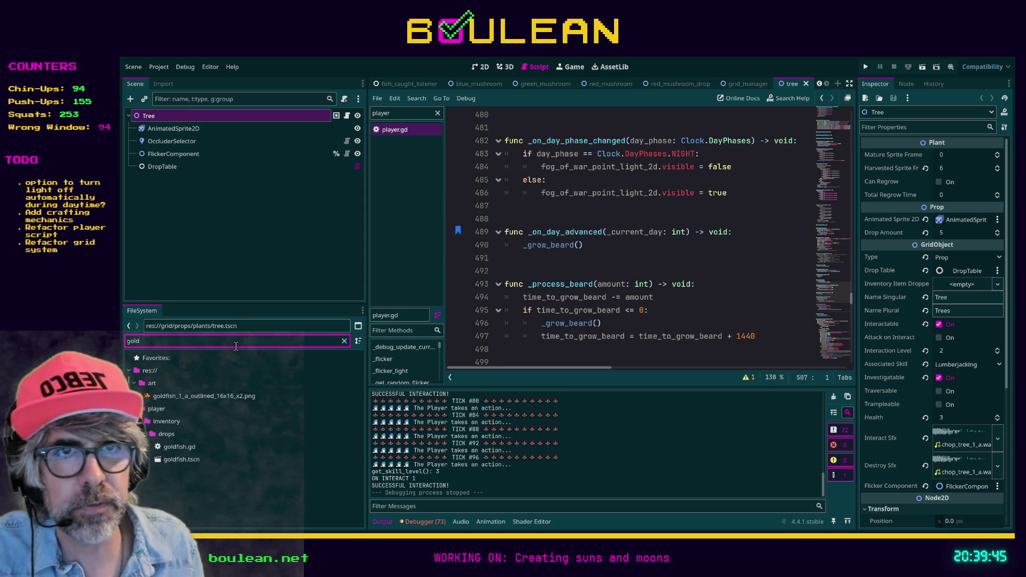
pyautogui.moveTo(206, 396)
pyautogui.mouseDown()
pyautogui.moveTo(668, 372)
pyautogui.moveTo(908, 321)
pyautogui.moveTo(978, 270)
pyautogui.moveTo(267, 406)
pyautogui.moveTo(232, 400)
pyautogui.moveTo(171, 430)
pyautogui.mouseUp()
pyautogui.click(171, 426)
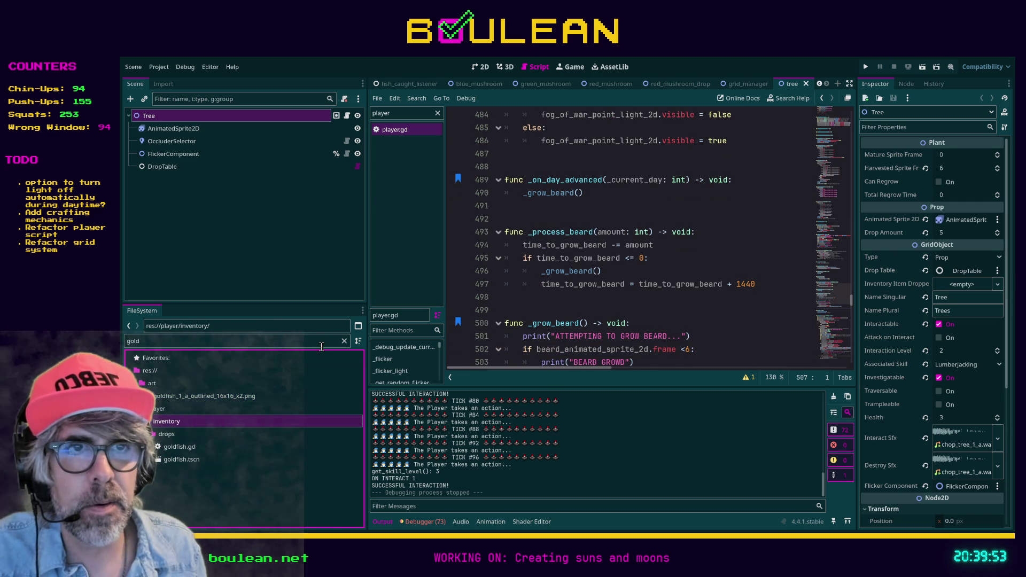
pyautogui.click(344, 340)
pyautogui.scroll(-5, 268, 395)
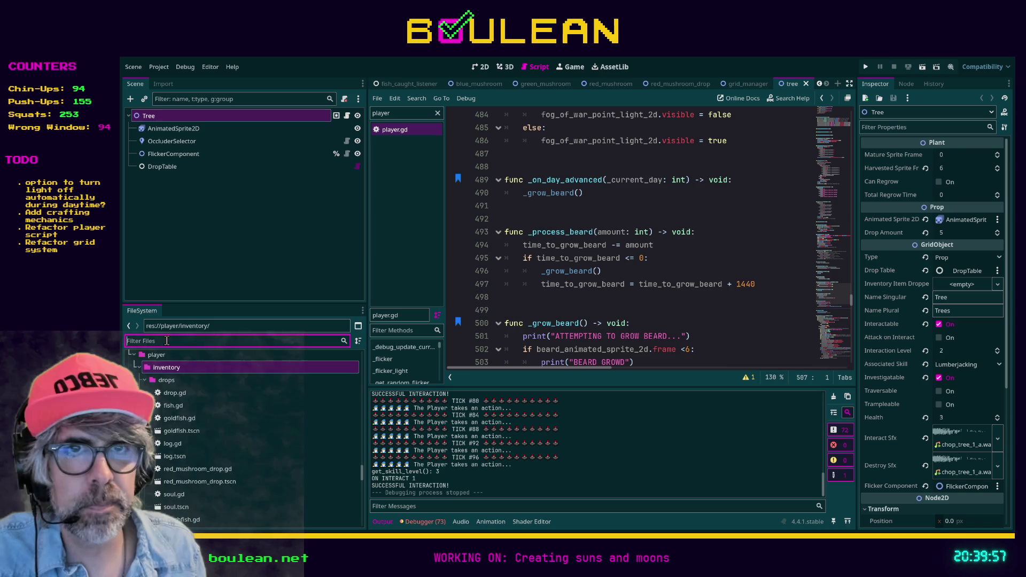
pyautogui.write('inventor')
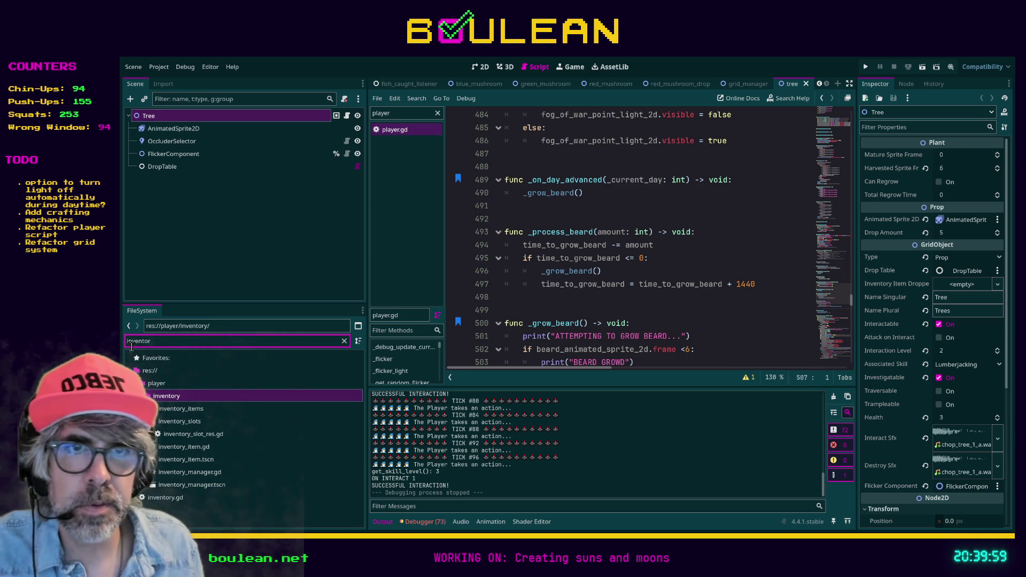
pyautogui.click(166, 411)
pyautogui.click(345, 341)
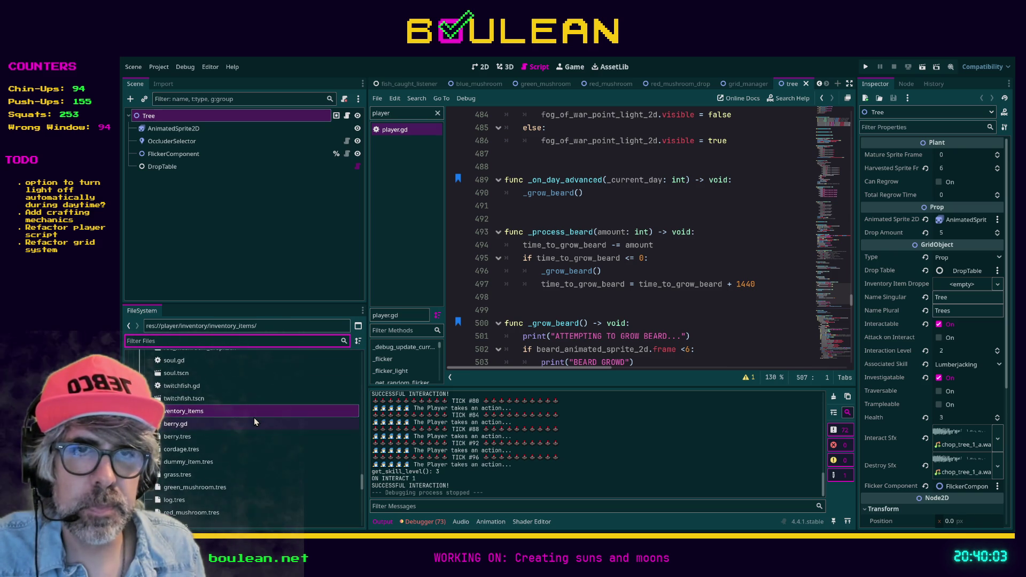
pyautogui.scroll(-2, 254, 422)
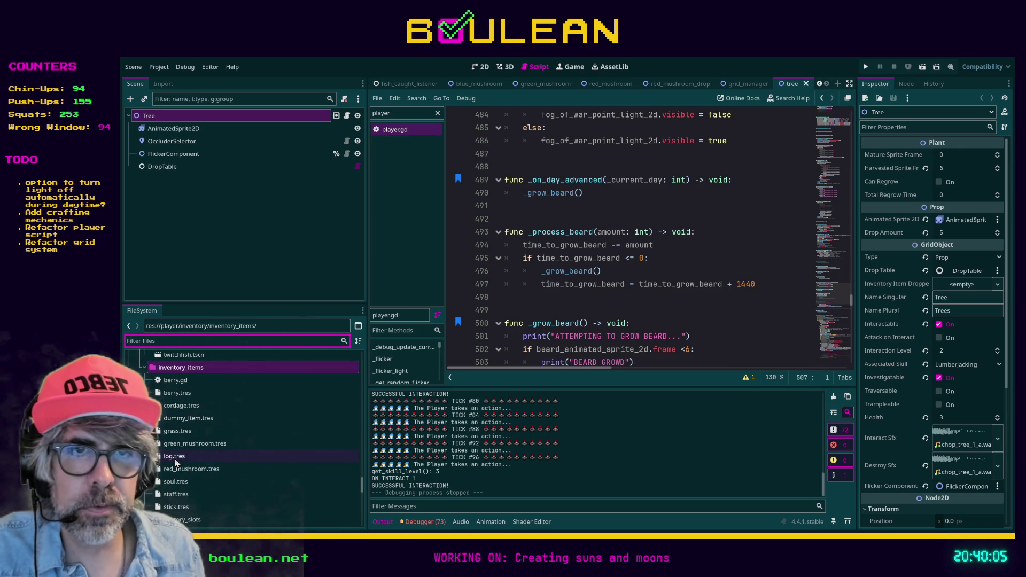
# Assign stick.tres as the Tree's Inventory Item Dropped, then run the game with F5.
pyautogui.moveTo(162, 507)
pyautogui.mouseDown()
pyautogui.moveTo(240, 454)
pyautogui.moveTo(960, 286)
pyautogui.mouseUp()
pyautogui.click(776, 294)
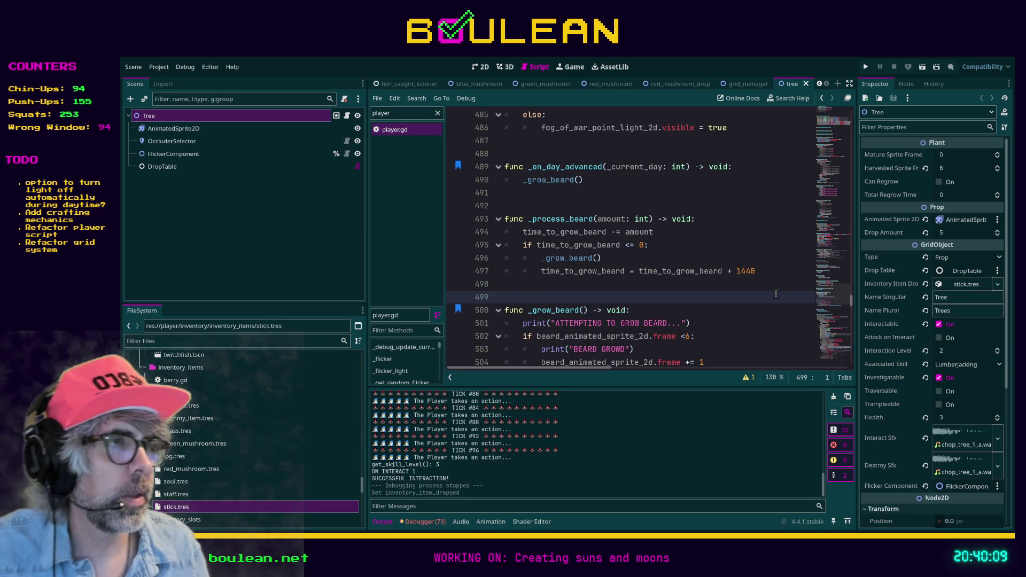
pyautogui.press('F5')
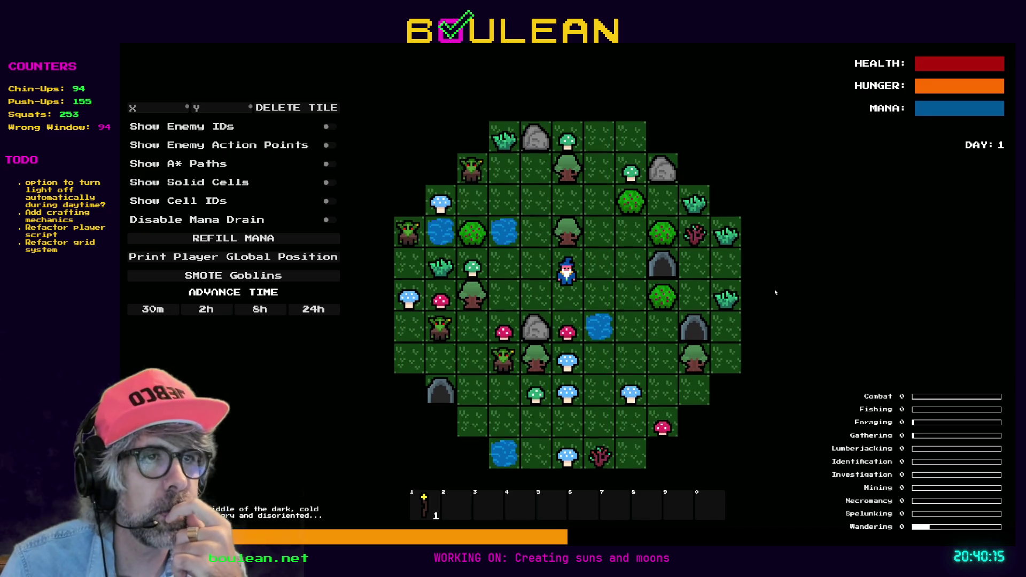
# Chop down the tree north of the wizard, pick up its log, and smite the goblins.
pyautogui.press('Up')
pyautogui.press('Up')
pyautogui.press('Up')
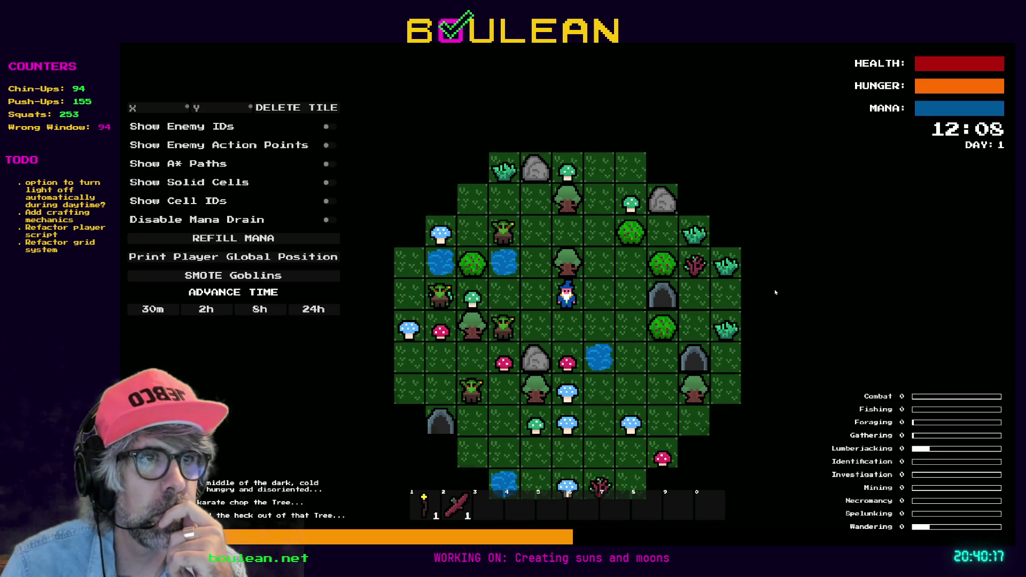
pyautogui.press('Up')
pyautogui.press('Up')
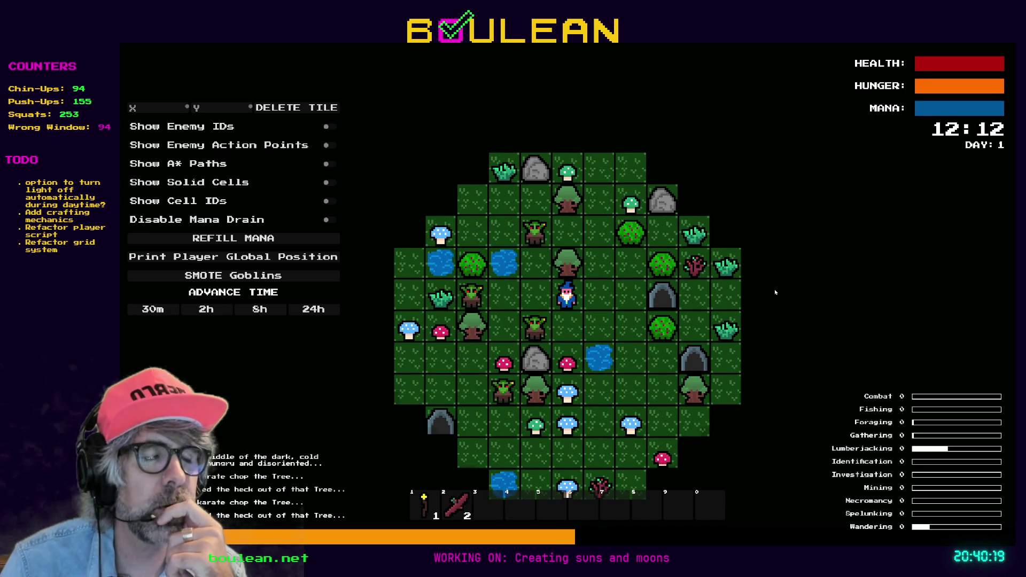
pyautogui.press('Up')
pyautogui.press('Up')
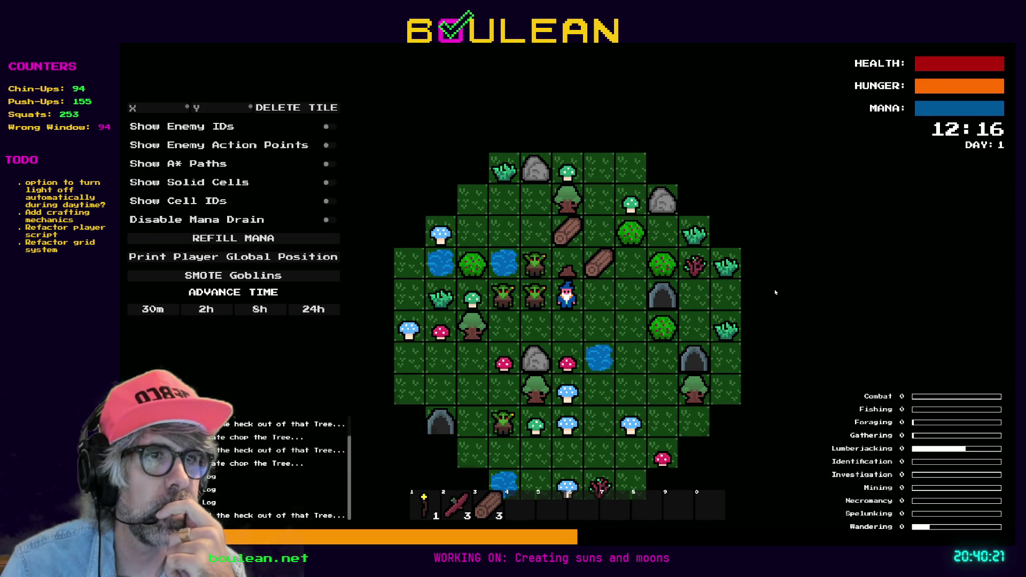
pyautogui.press('Right')
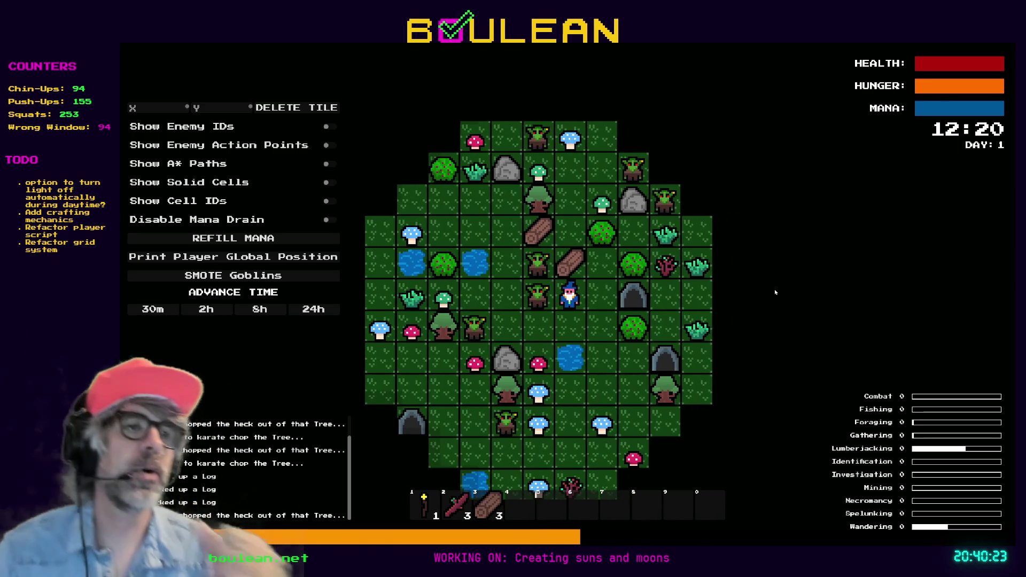
pyautogui.press('Up')
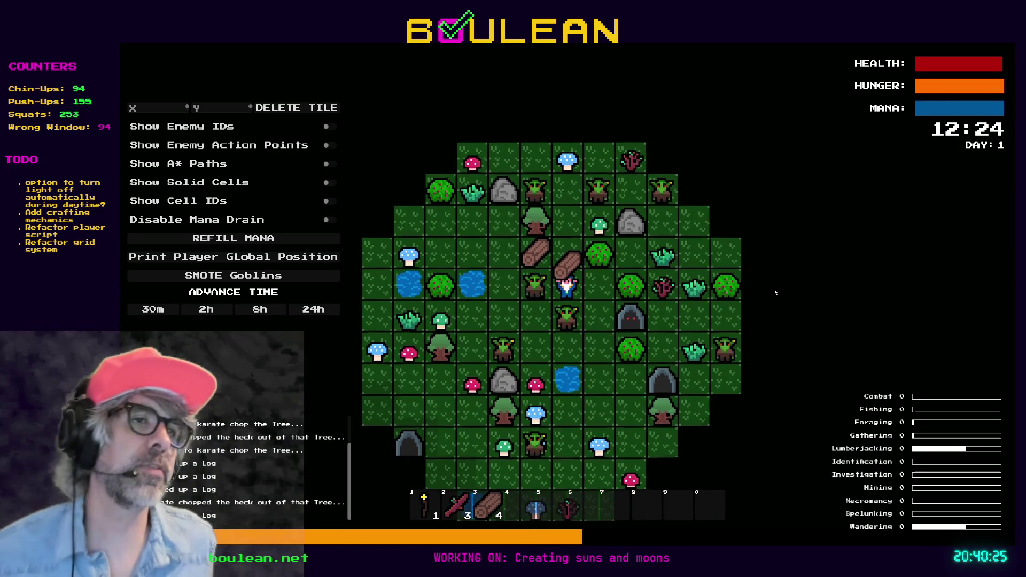
pyautogui.press('Up')
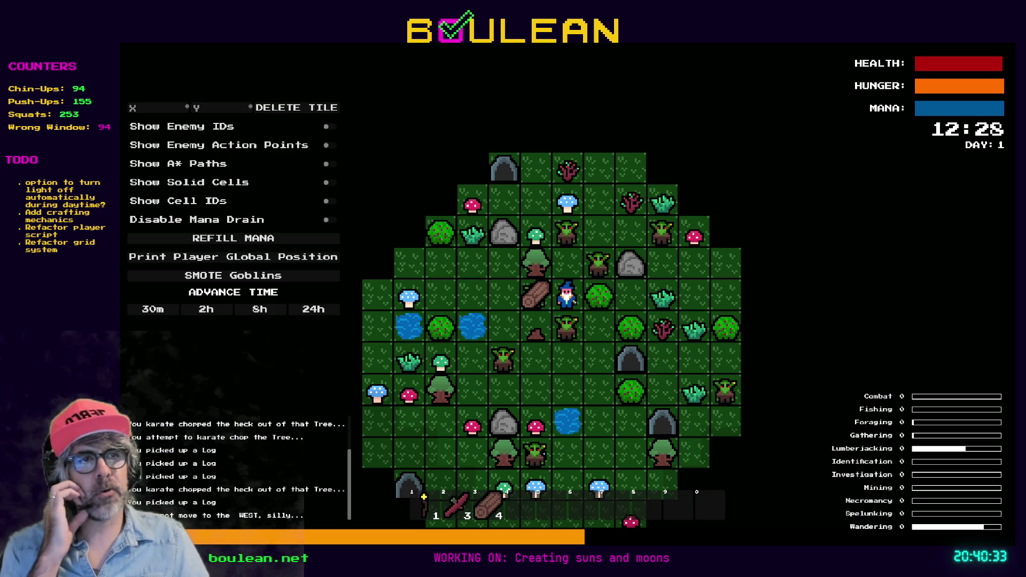
pyautogui.scroll(2, 573, 303)
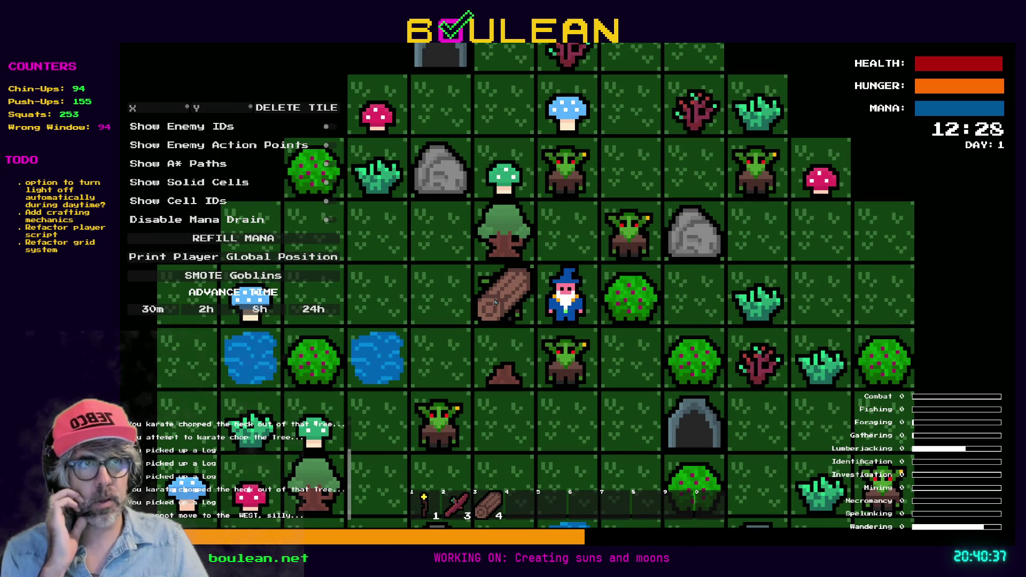
pyautogui.press('Return')
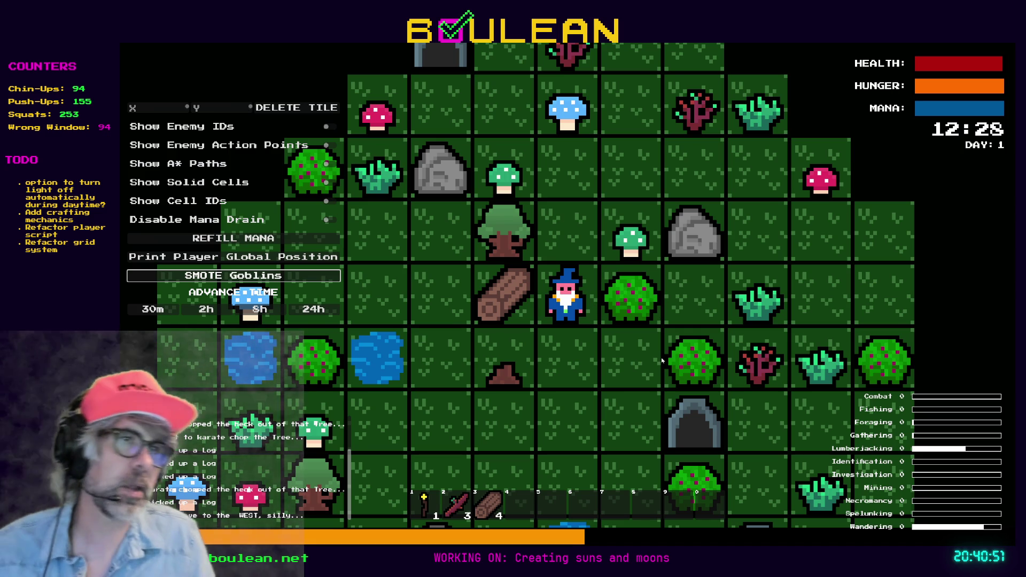
# Harvest the berry bush, chop the western tree into a log, then stop the game.
pyautogui.press('d')
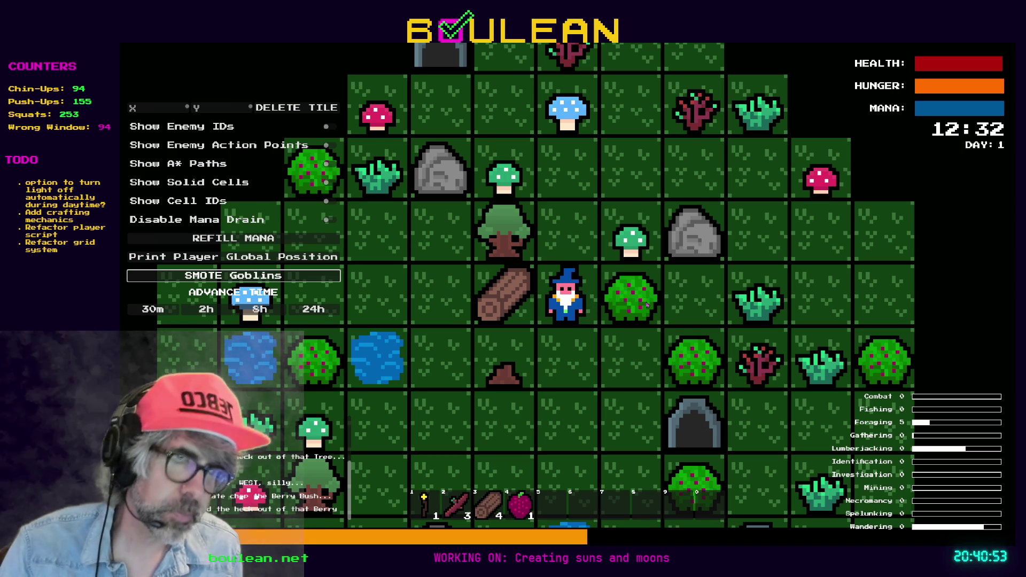
pyautogui.click(504, 247)
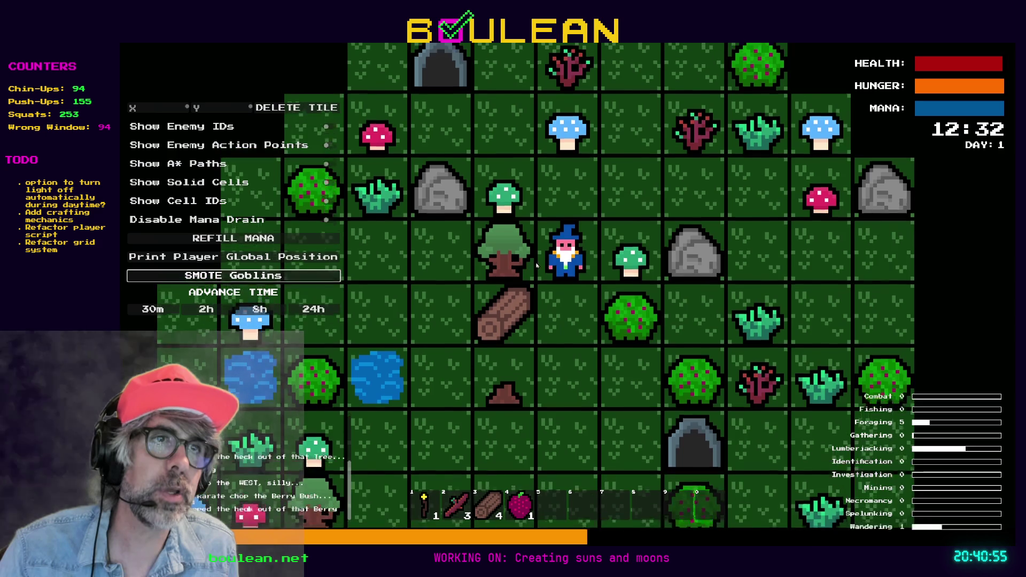
pyautogui.click(502, 270)
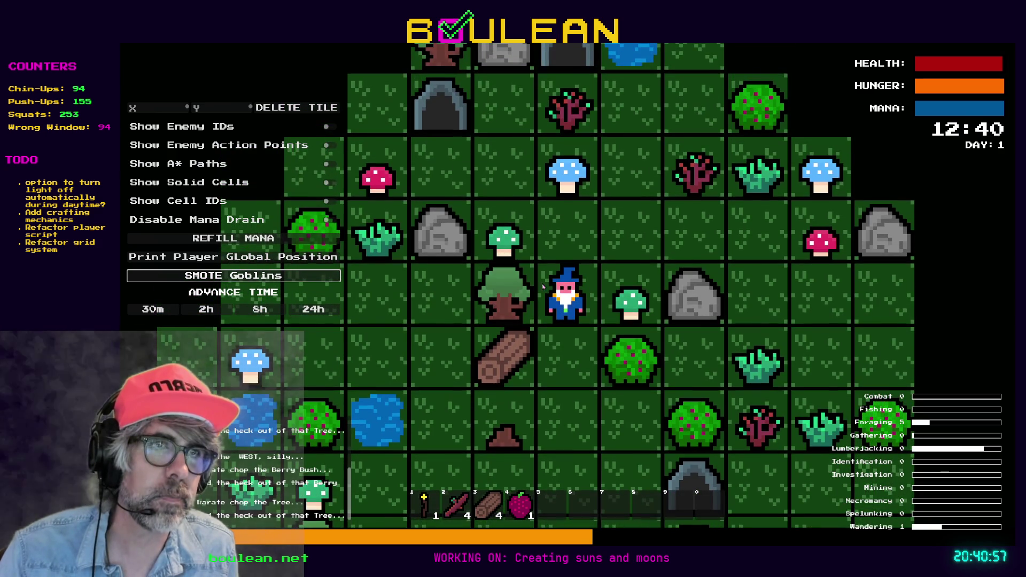
pyautogui.click(504, 292)
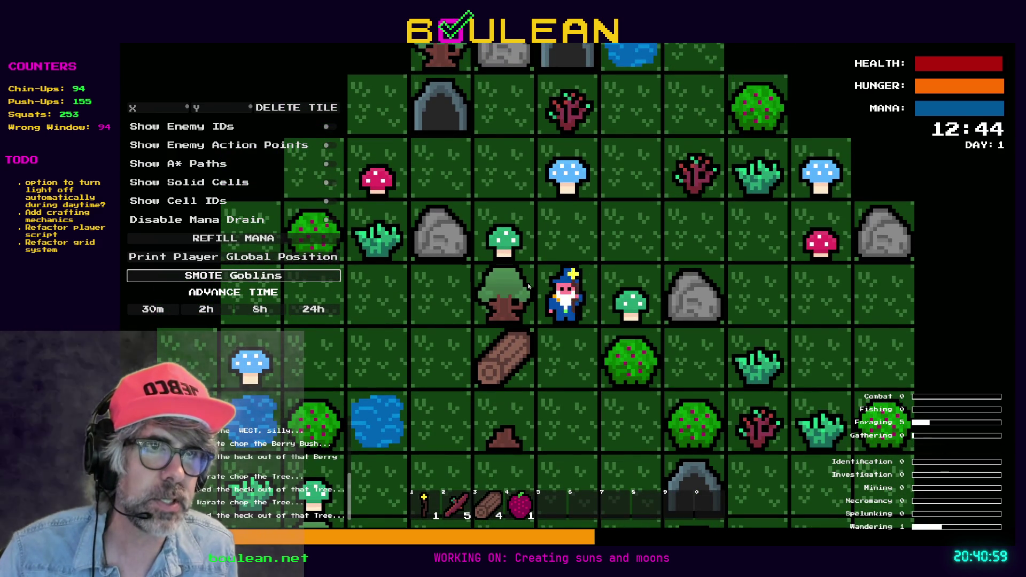
pyautogui.click(583, 355)
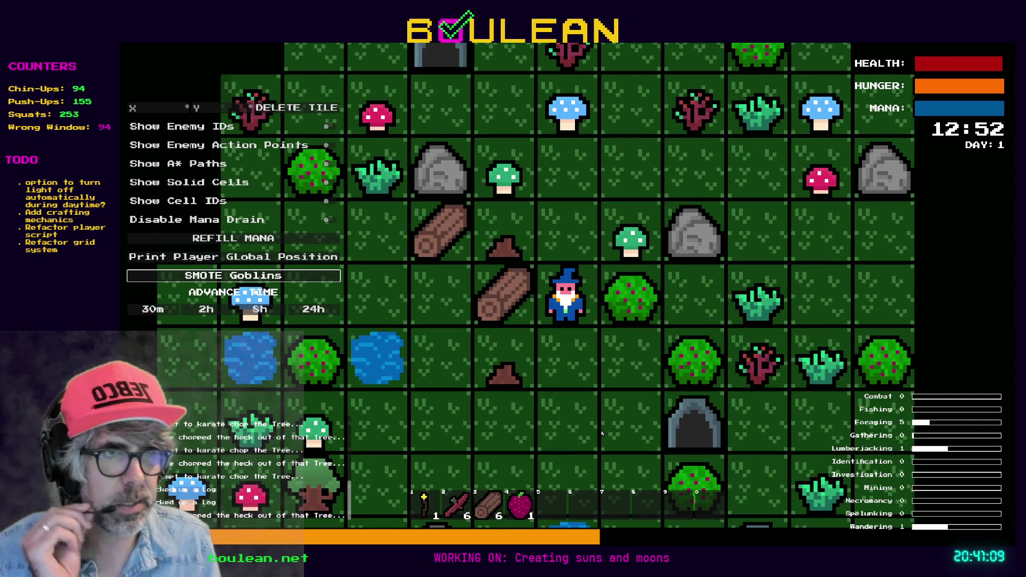
pyautogui.press('F8')
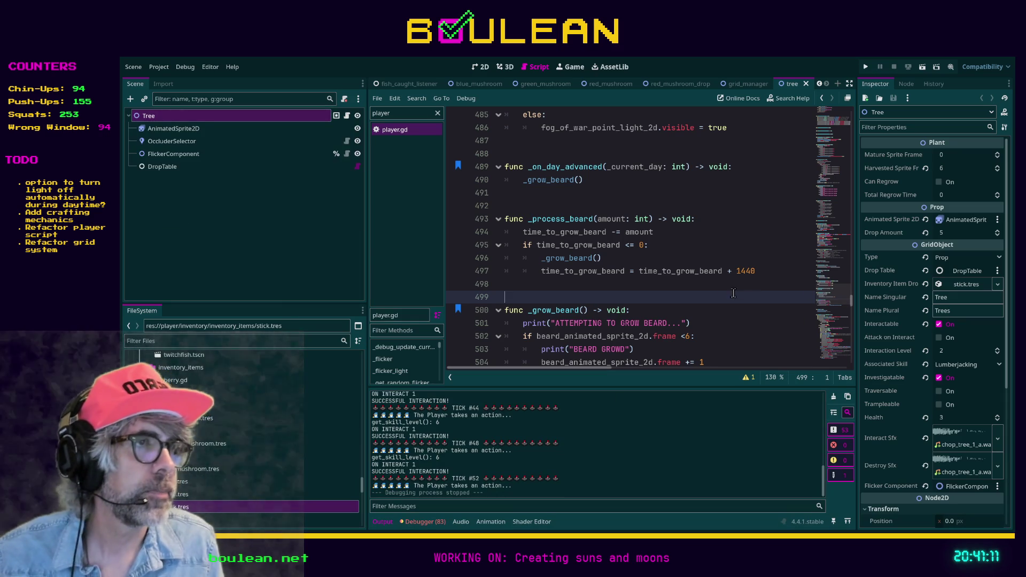
pyautogui.click(753, 290)
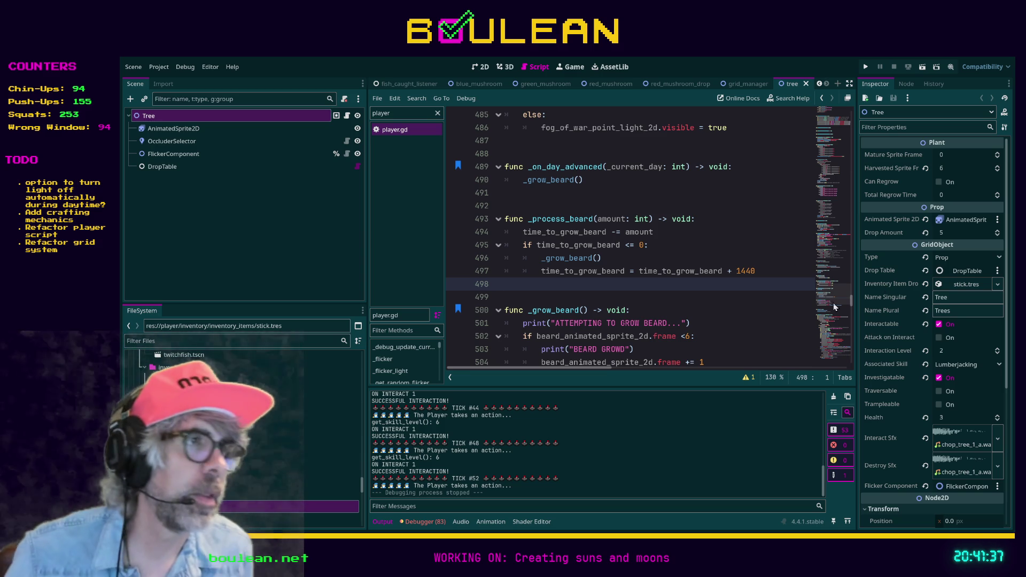
pyautogui.click(550, 193)
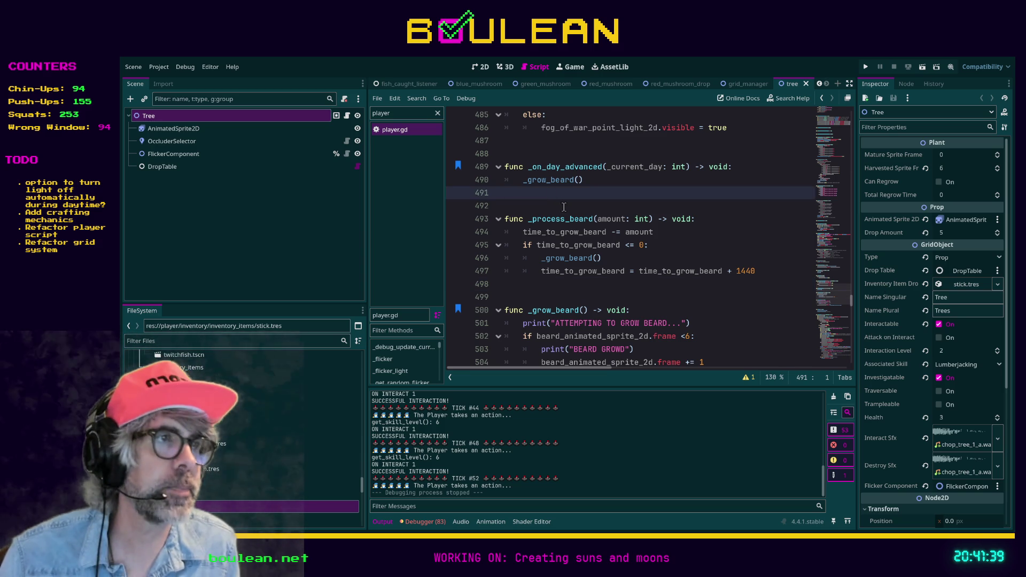
pyautogui.scroll(2, 563, 206)
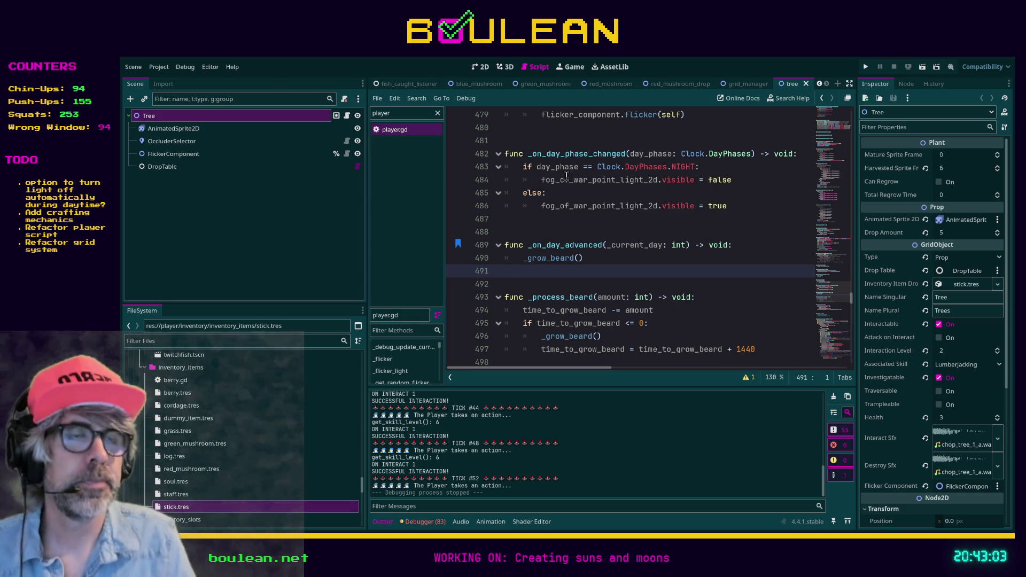
# Save the Tree scene with Ctrl+S and focus the FileSystem file filter.
pyautogui.click(523, 283)
pyautogui.hotkey('ctrl', 's')
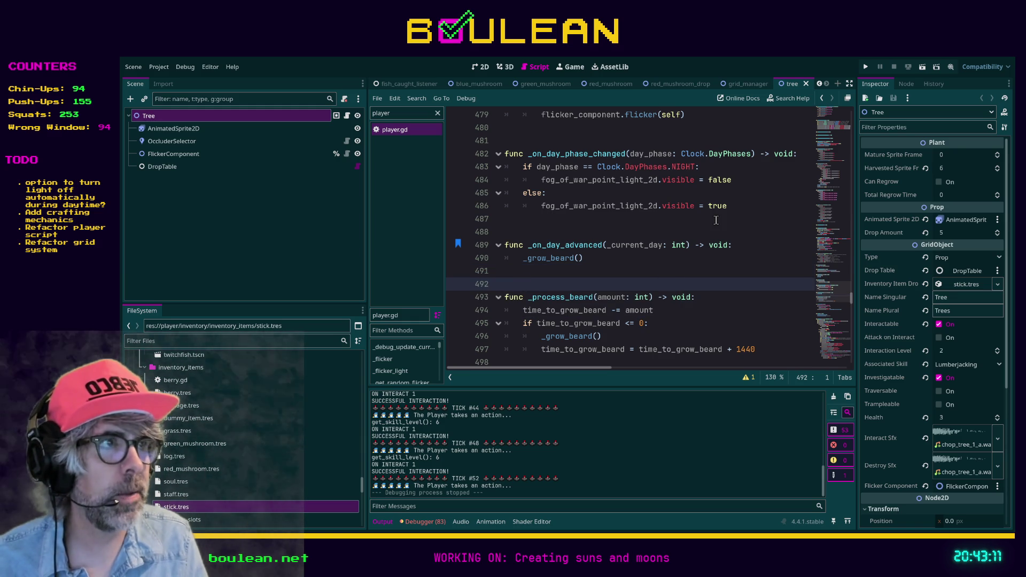
pyautogui.scroll(7, 716, 220)
pyautogui.click(292, 341)
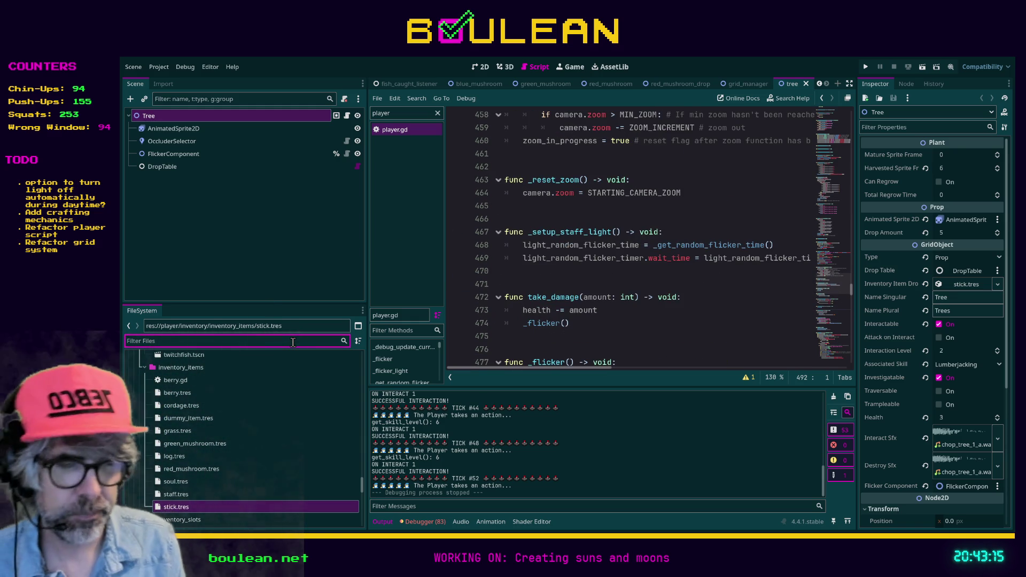
# Filter files by 'prop', open prop.gd, and trace tree.gd's Plant and Prop parent classes.
pyautogui.write('prop')
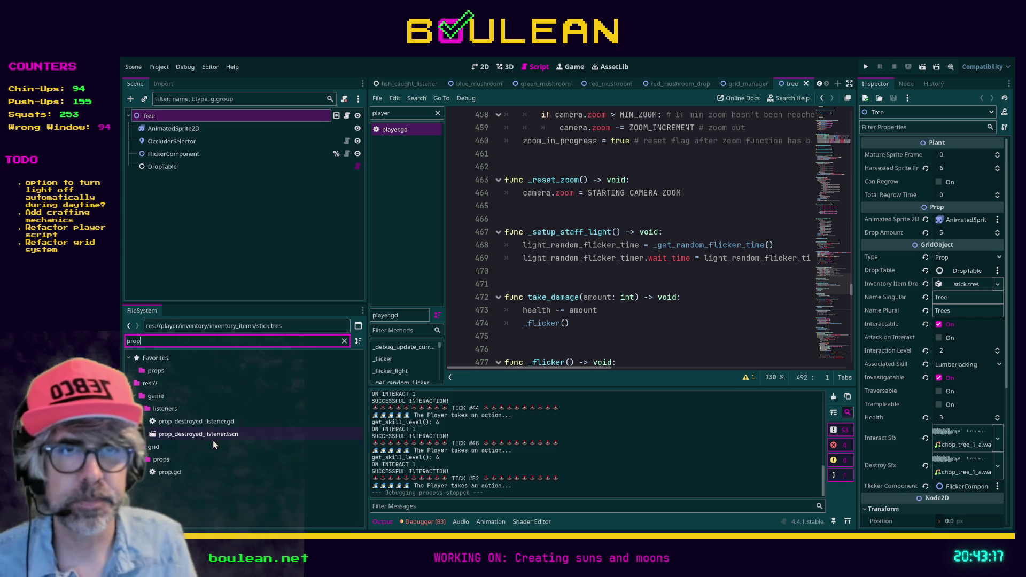
pyautogui.doubleClick(169, 472)
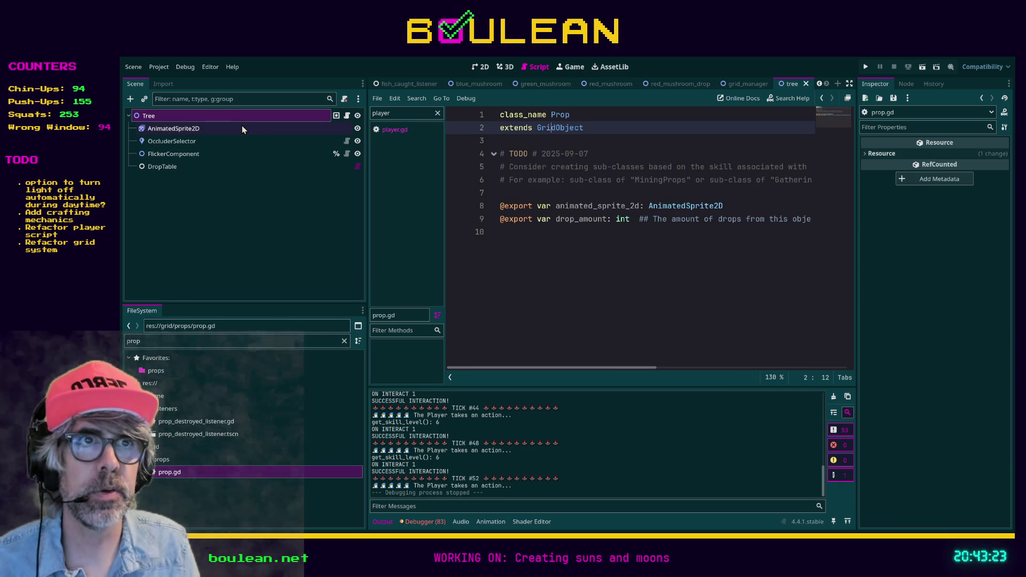
pyautogui.click(346, 115)
pyautogui.scroll(4, 479, 186)
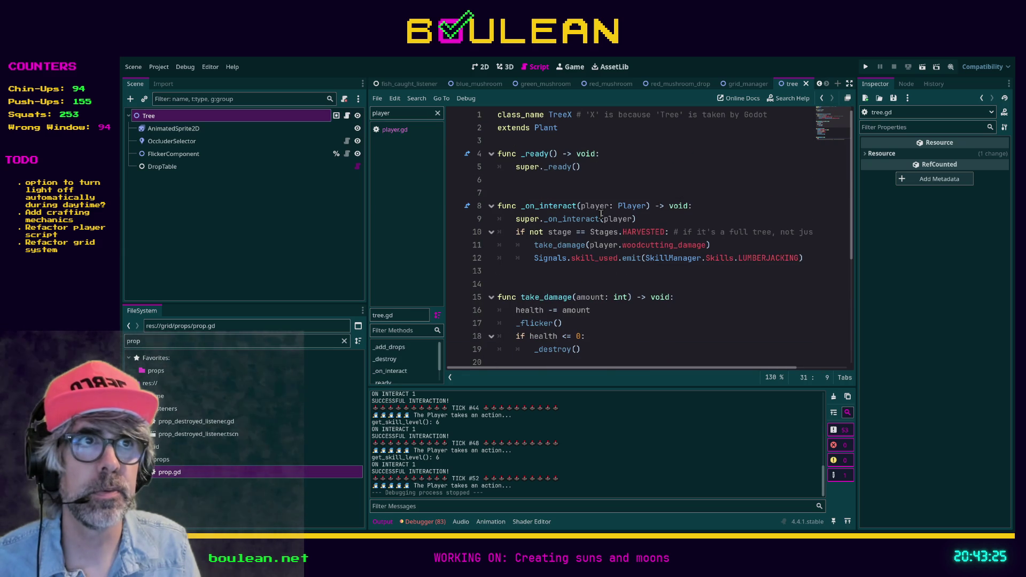
pyautogui.click(550, 130)
pyautogui.keyDown('ctrl'); pyautogui.click(549, 131); pyautogui.keyUp('ctrl')
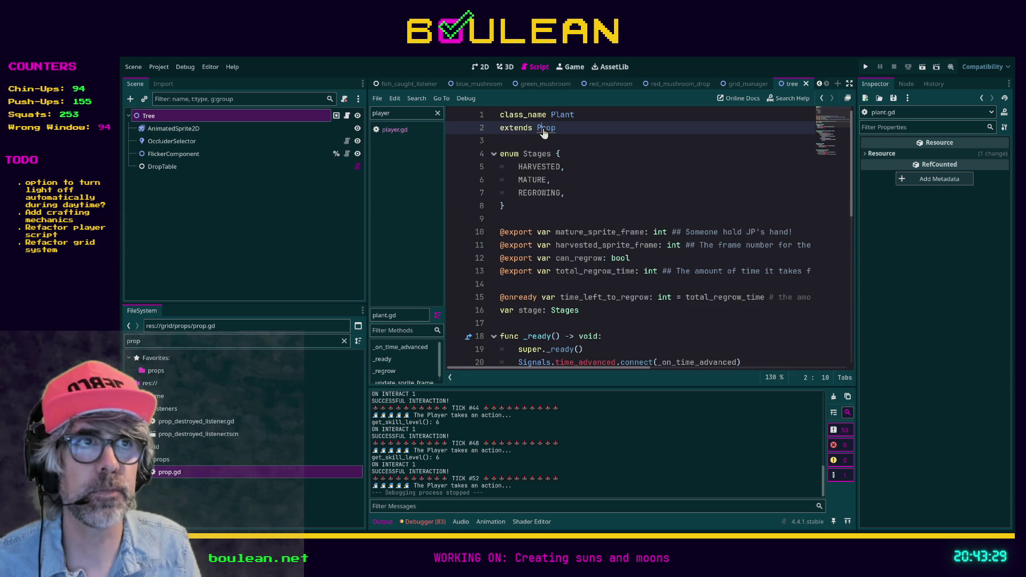
pyautogui.keyDown('ctrl'); pyautogui.click(549, 128); pyautogui.keyUp('ctrl')
# Clear the filter, jump to the Favorites props folder, and open its resources folder.
pyautogui.click(247, 342)
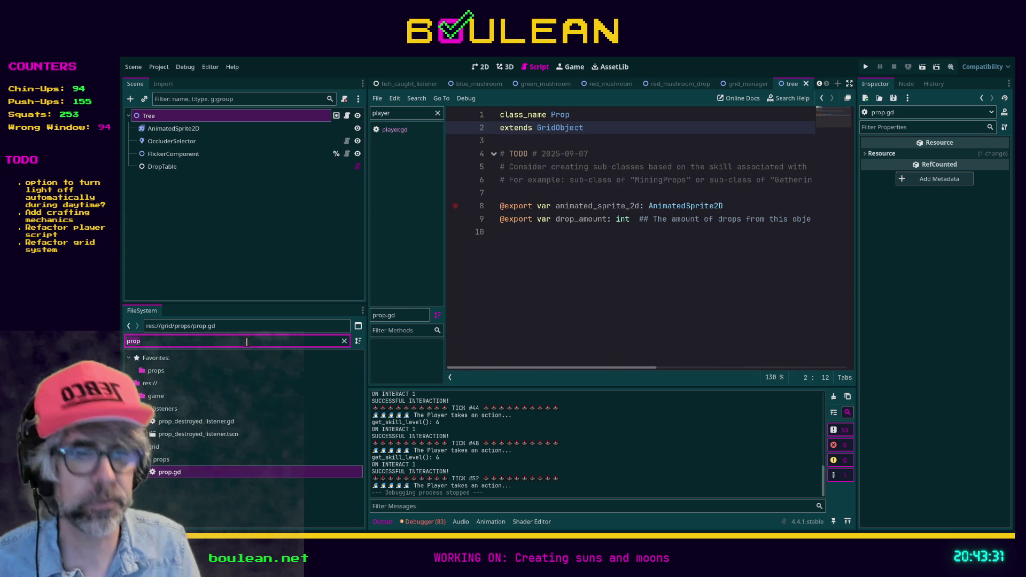
pyautogui.press('Down')
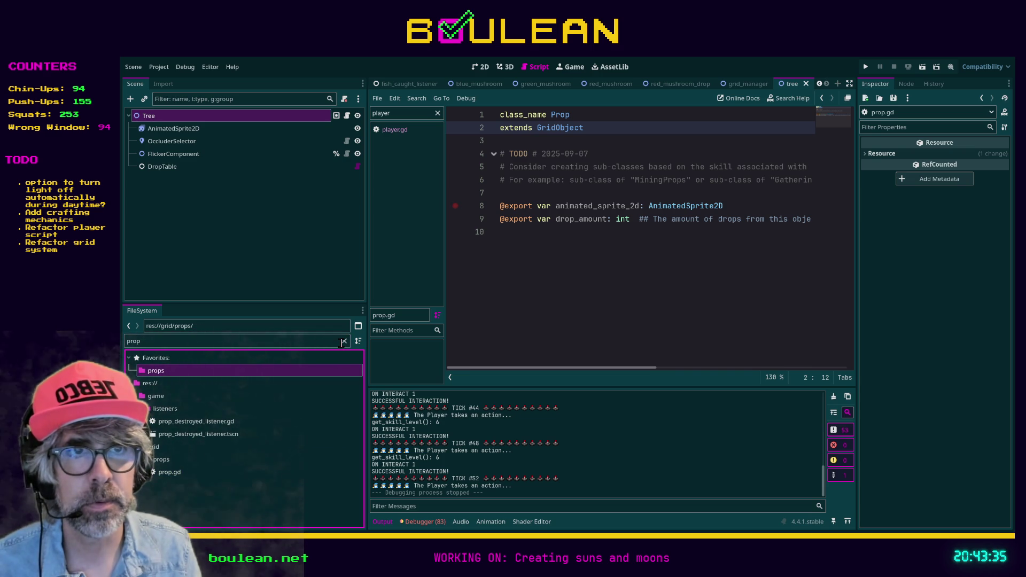
pyautogui.click(344, 341)
pyautogui.scroll(15, 242, 385)
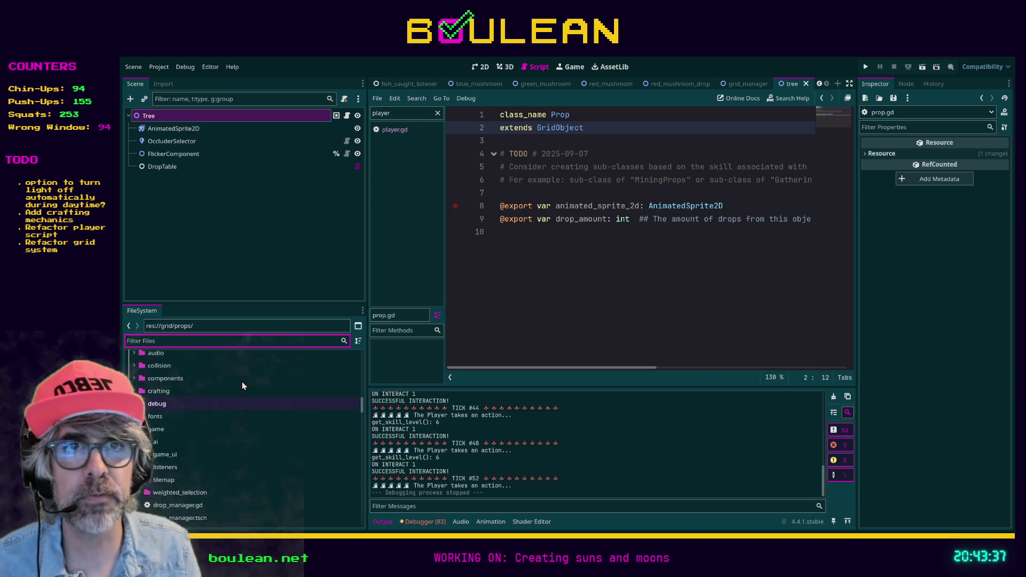
pyautogui.click(163, 370)
pyautogui.doubleClick(159, 369)
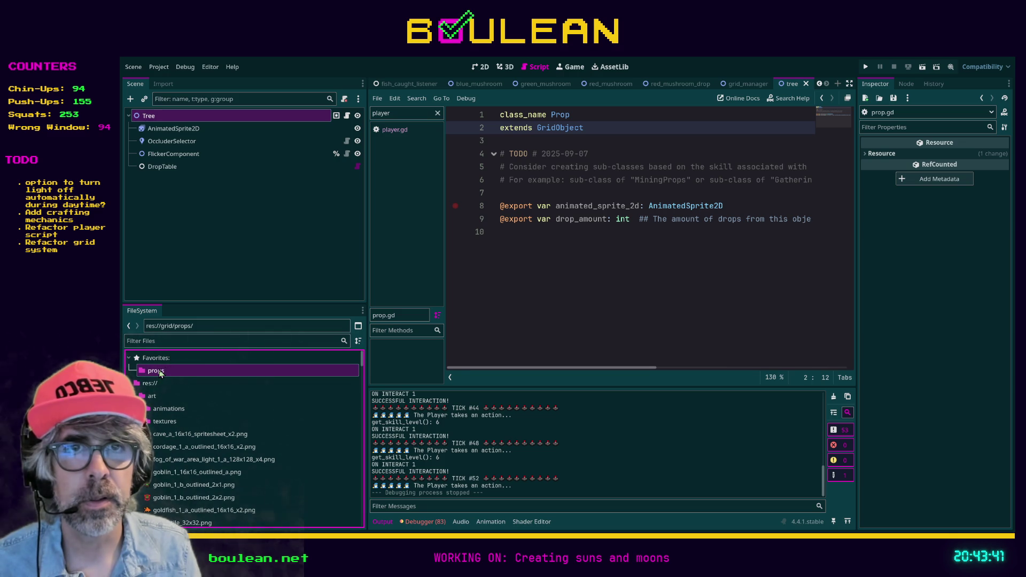
pyautogui.scroll(-3, 287, 400)
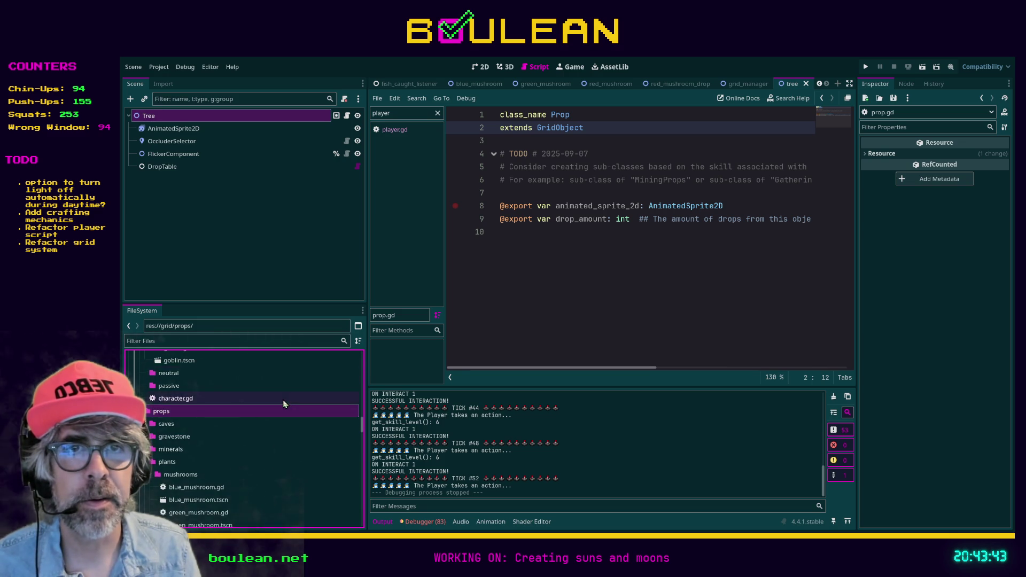
pyautogui.scroll(-3, 283, 400)
pyautogui.click(145, 418)
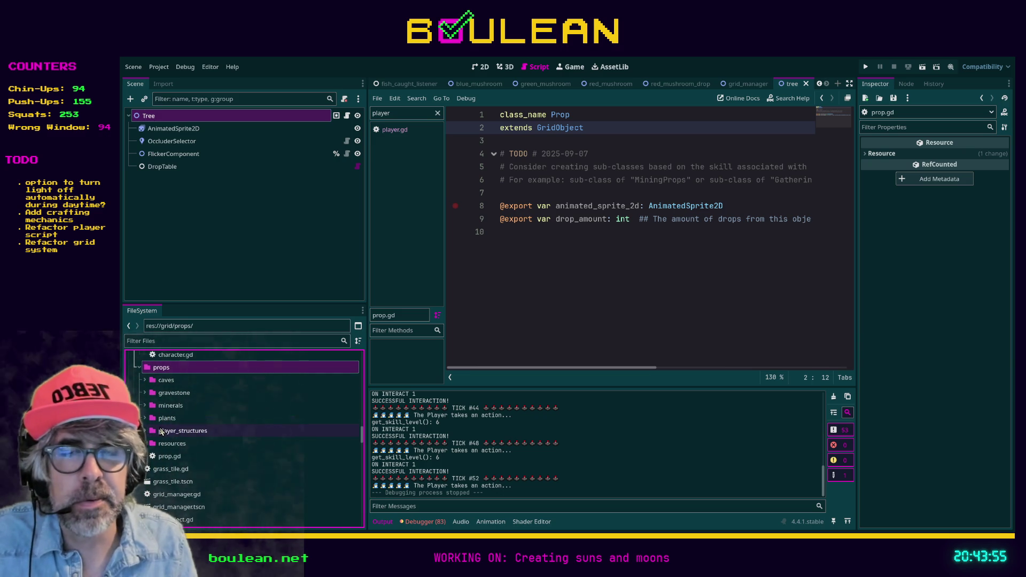
pyautogui.click(173, 447)
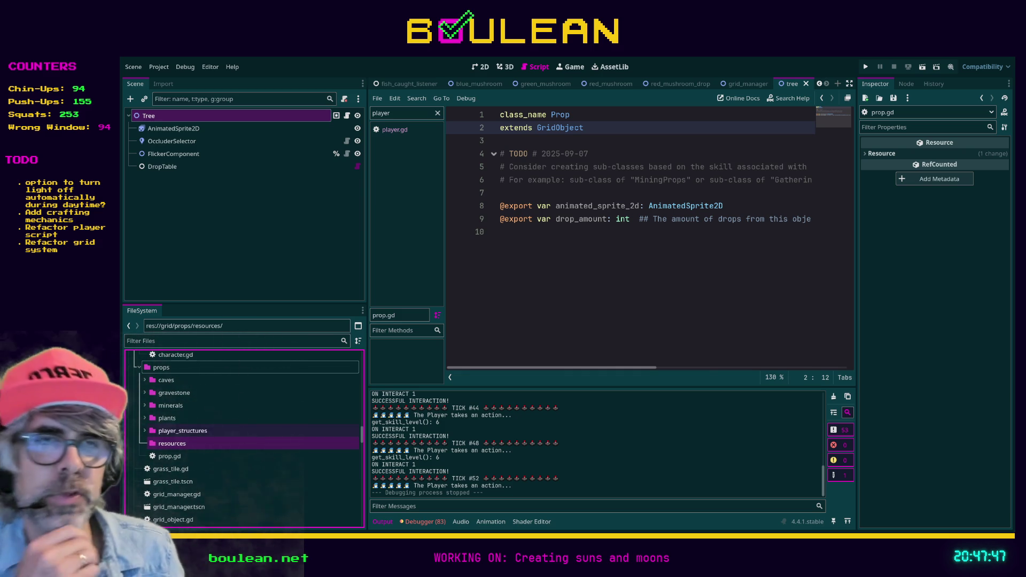
pyautogui.scroll(5, 241, 454)
pyautogui.scroll(-5, 240, 428)
pyautogui.scroll(3, 240, 438)
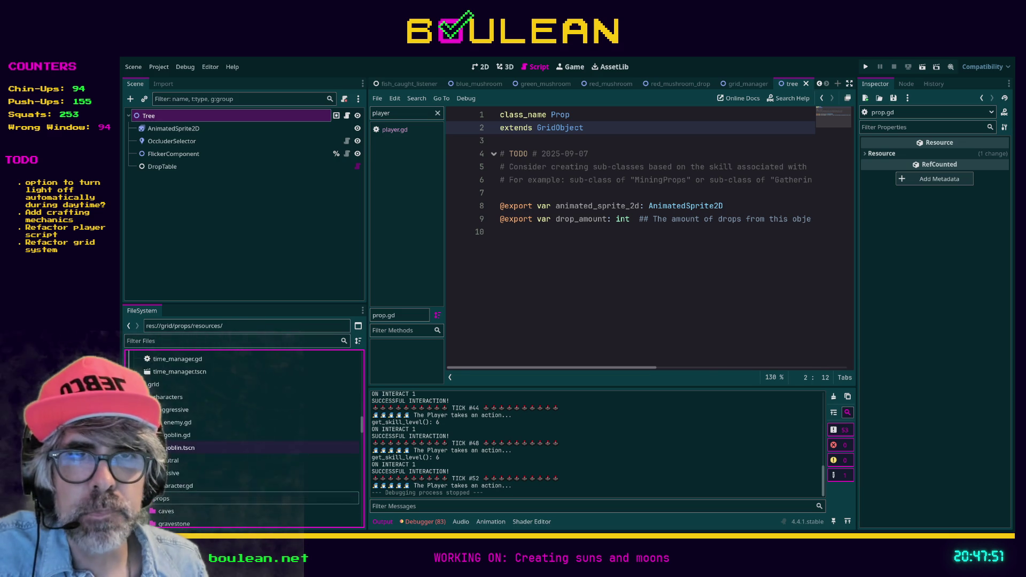
pyautogui.scroll(-2, 241, 438)
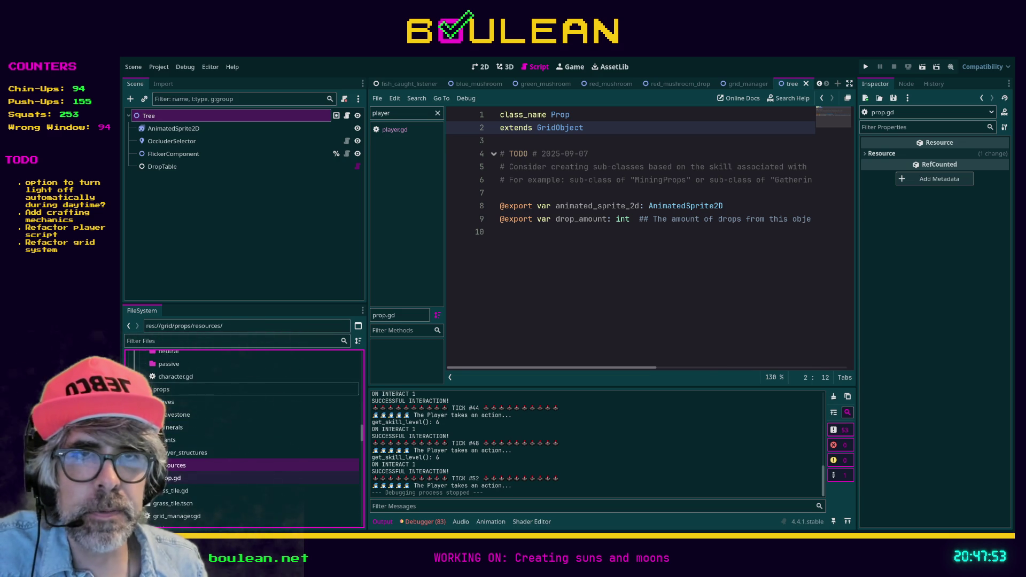
pyautogui.click(171, 479)
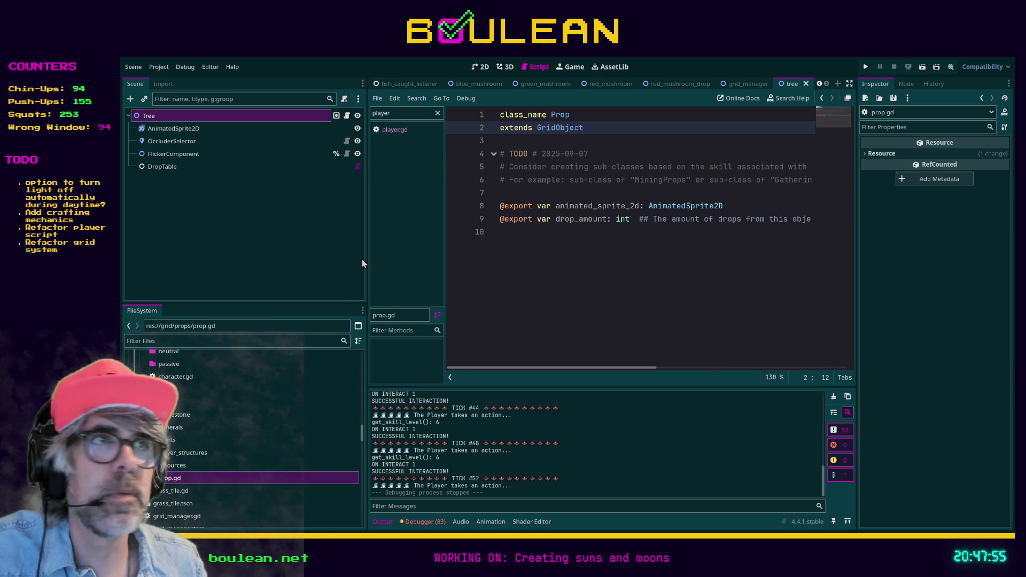
pyautogui.click(209, 132)
pyautogui.click(559, 116)
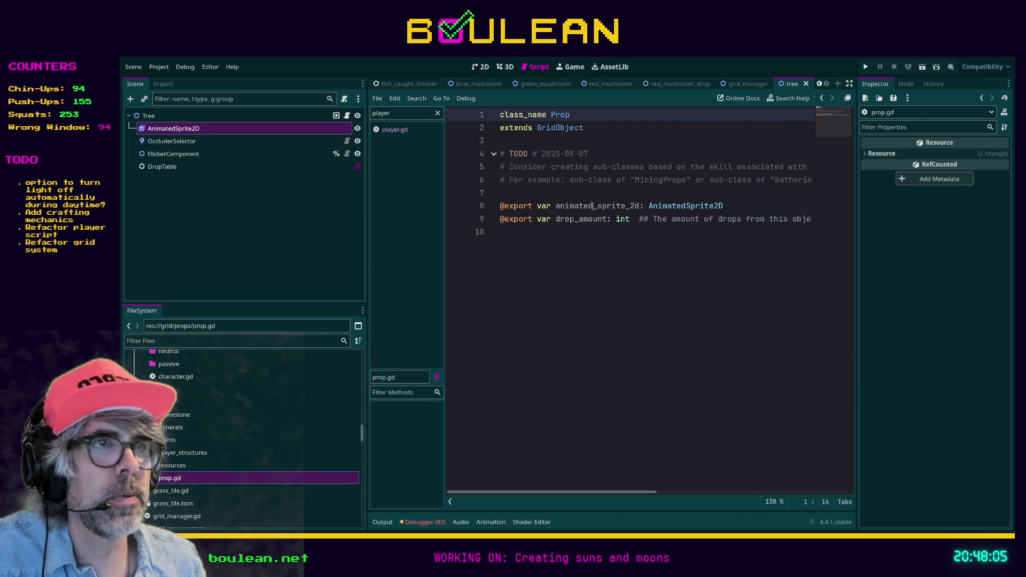
# Open grid_object.gd via Prop's GridObject reference and filter project files by 'grid'.
pyautogui.keyDown('ctrl'); pyautogui.click(563, 135); pyautogui.keyUp('ctrl')
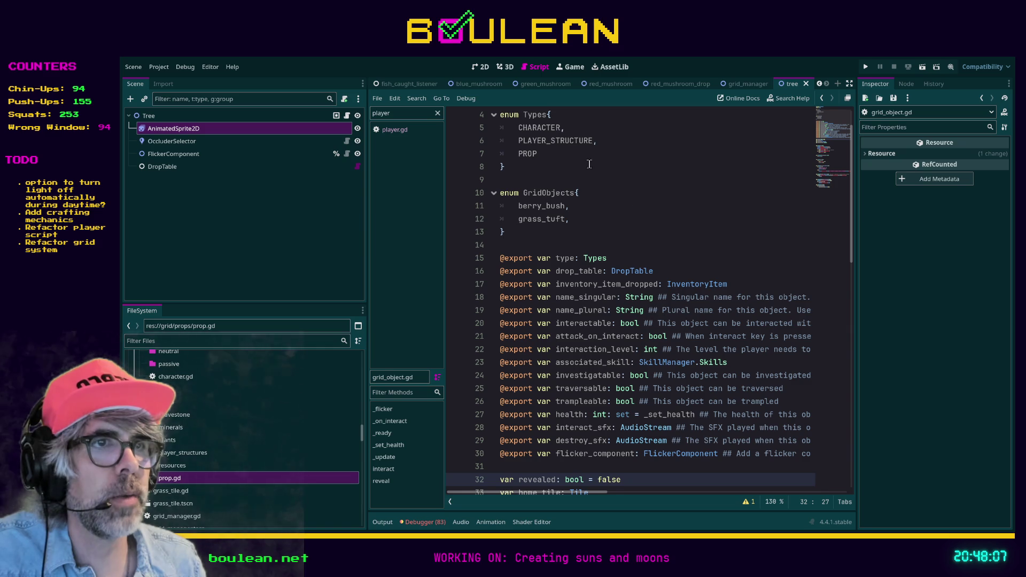
pyautogui.scroll(-2, 661, 242)
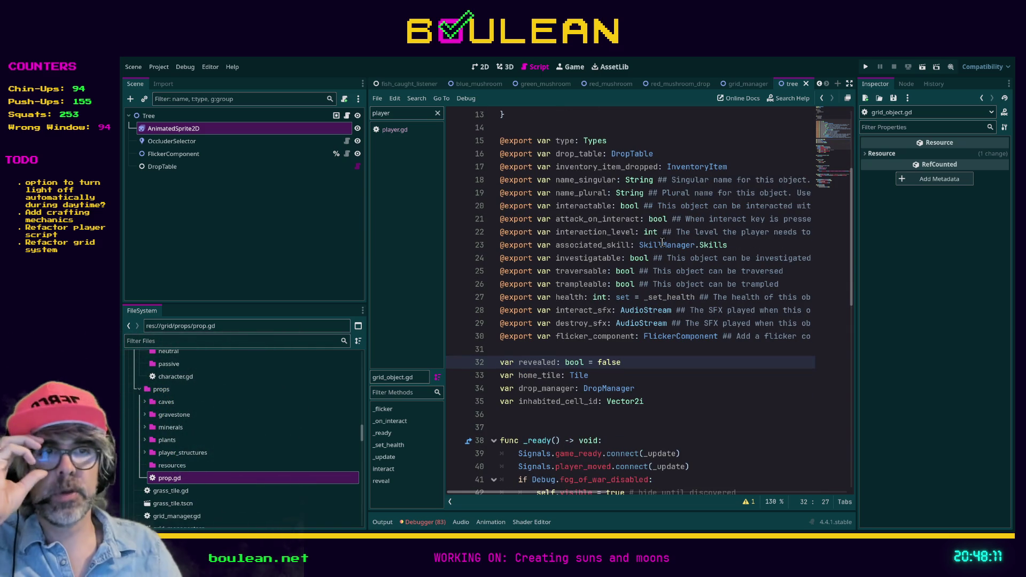
pyautogui.scroll(10, 286, 362)
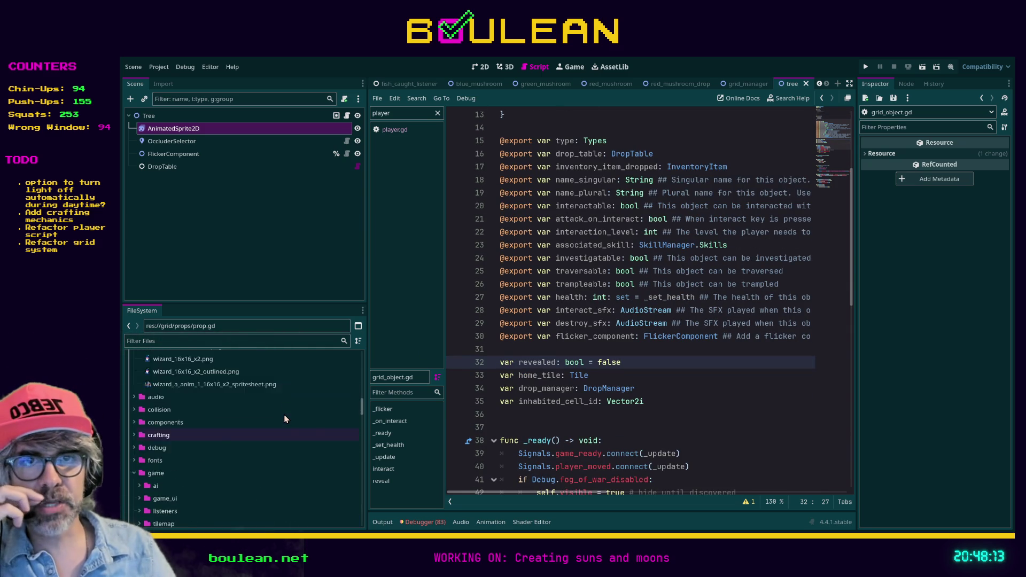
pyautogui.click(285, 341)
pyautogui.write('grid')
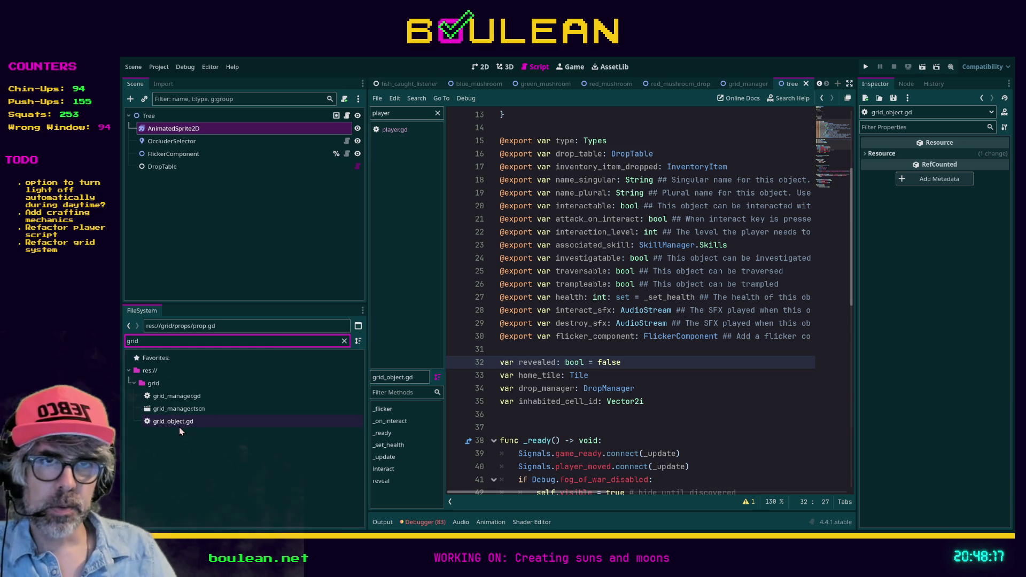
# Clear the FileSystem filter and collapse the characters and props folders.
pyautogui.click(155, 383)
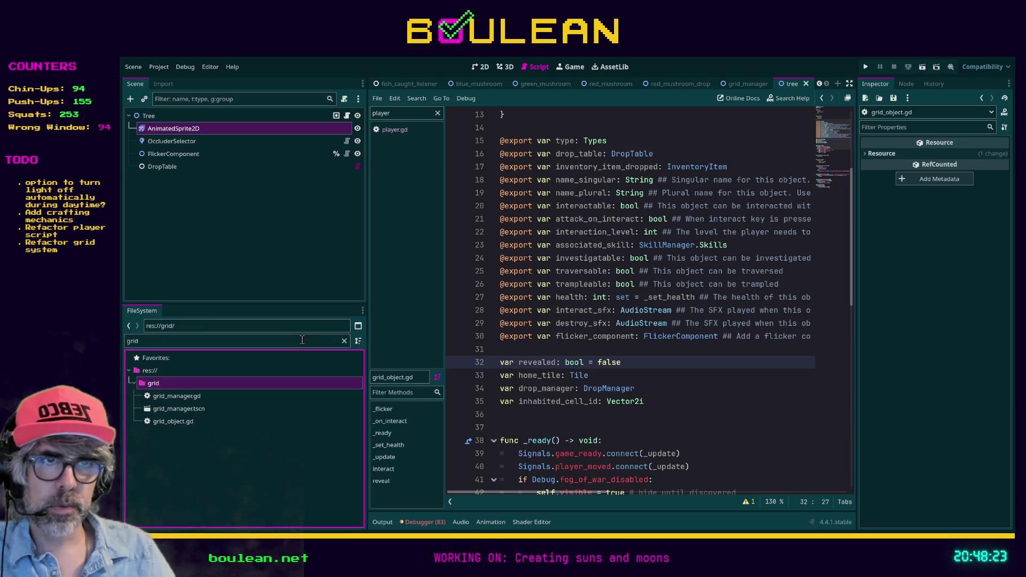
pyautogui.click(344, 341)
pyautogui.scroll(-3, 282, 393)
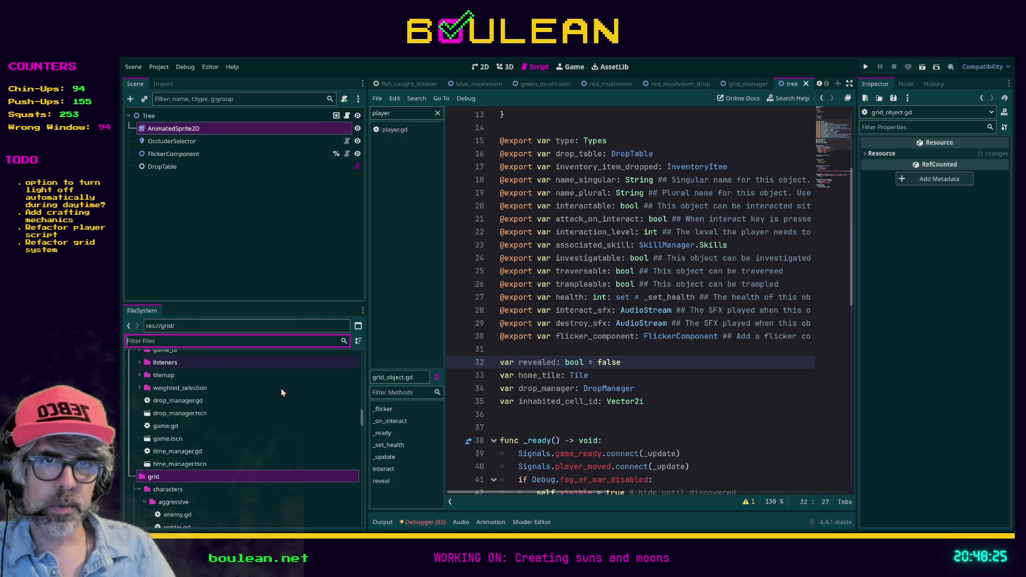
pyautogui.click(140, 445)
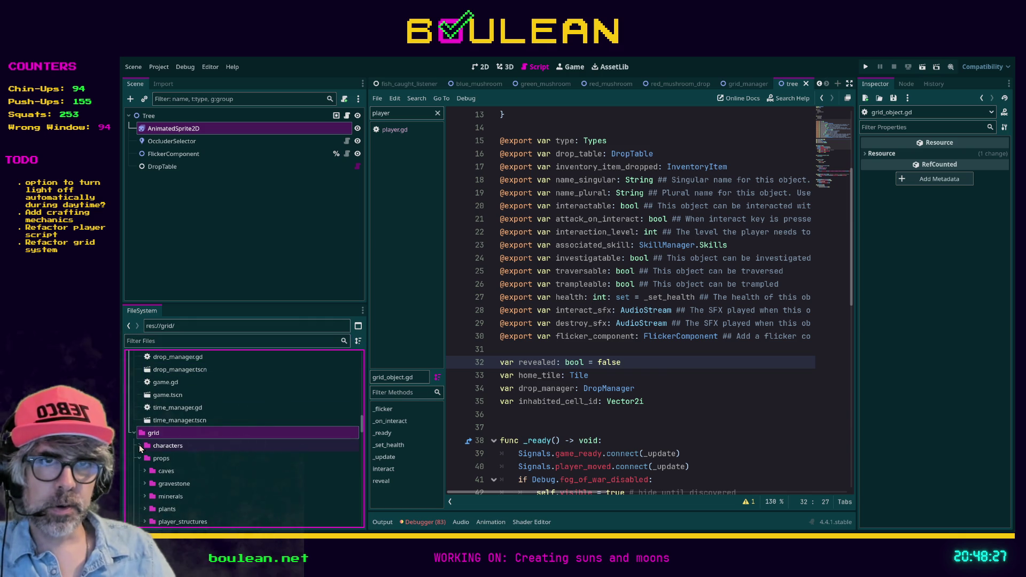
pyautogui.click(139, 458)
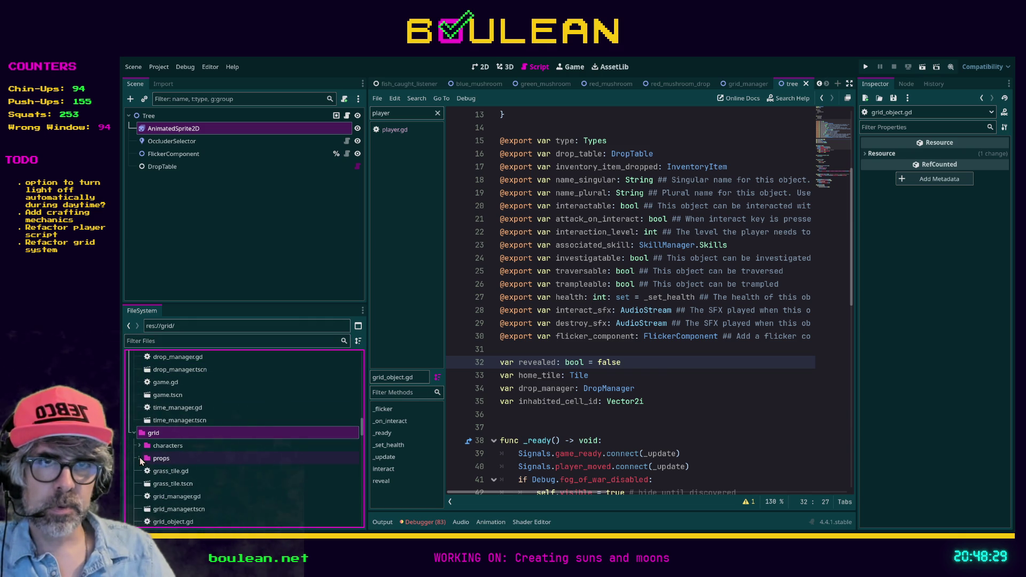
pyautogui.scroll(-5, 164, 477)
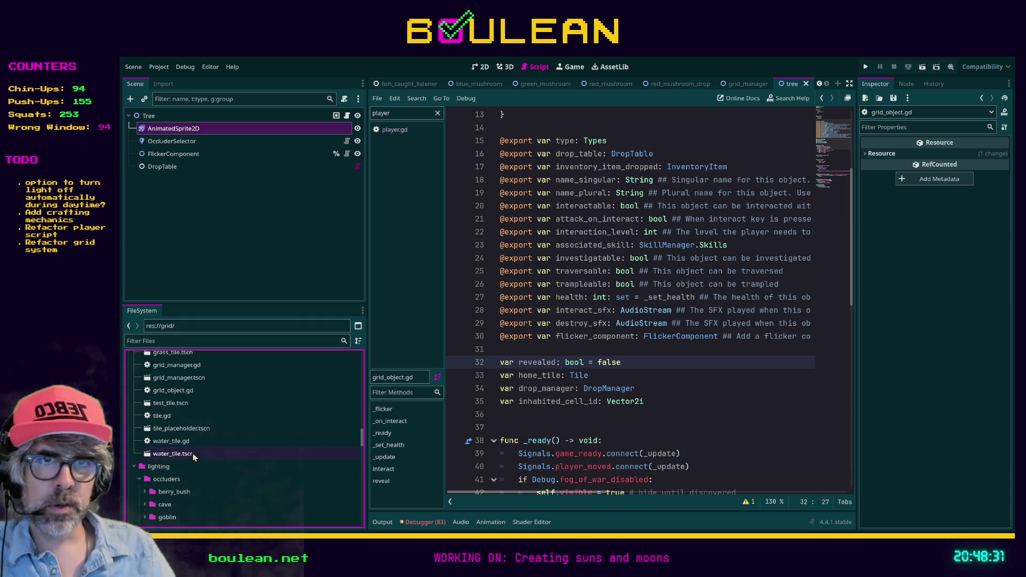
pyautogui.scroll(3, 188, 456)
pyautogui.click(213, 436)
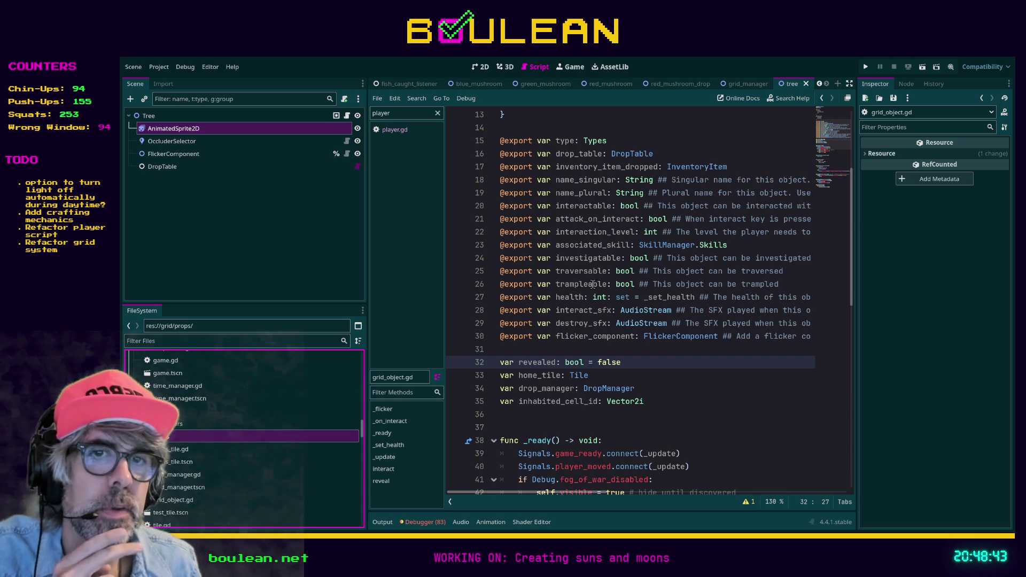
# Select the Tree root node to show its Prop settings: Lumberjacking, health 3, stick.tres drop.
pyautogui.scroll(4, 593, 284)
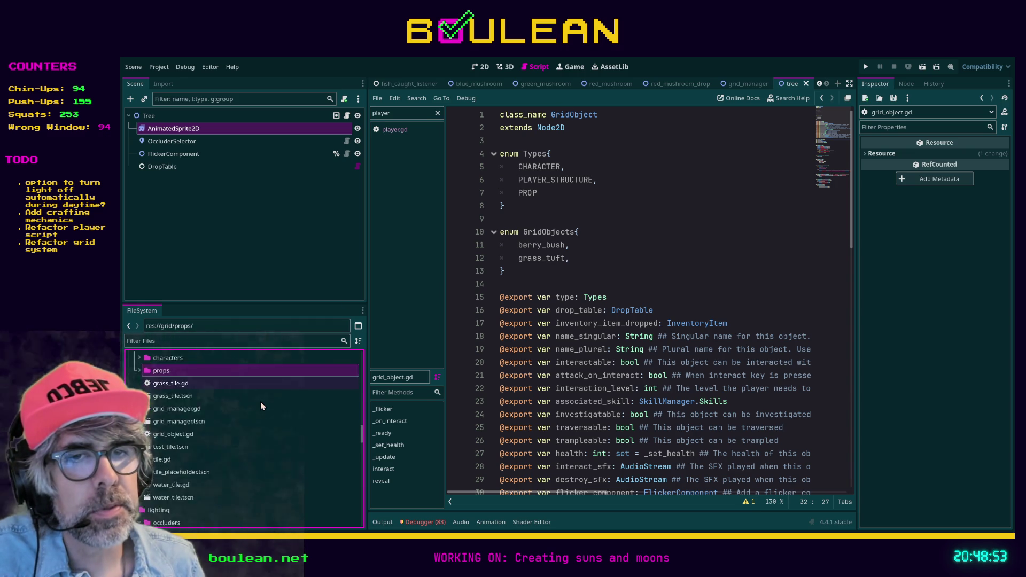
pyautogui.scroll(-10, 261, 402)
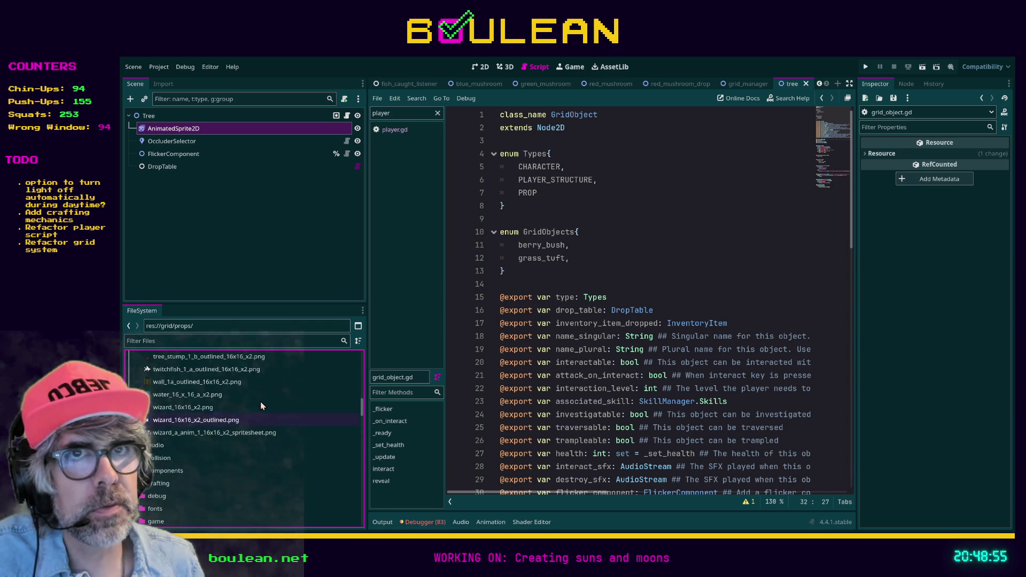
pyautogui.click(166, 116)
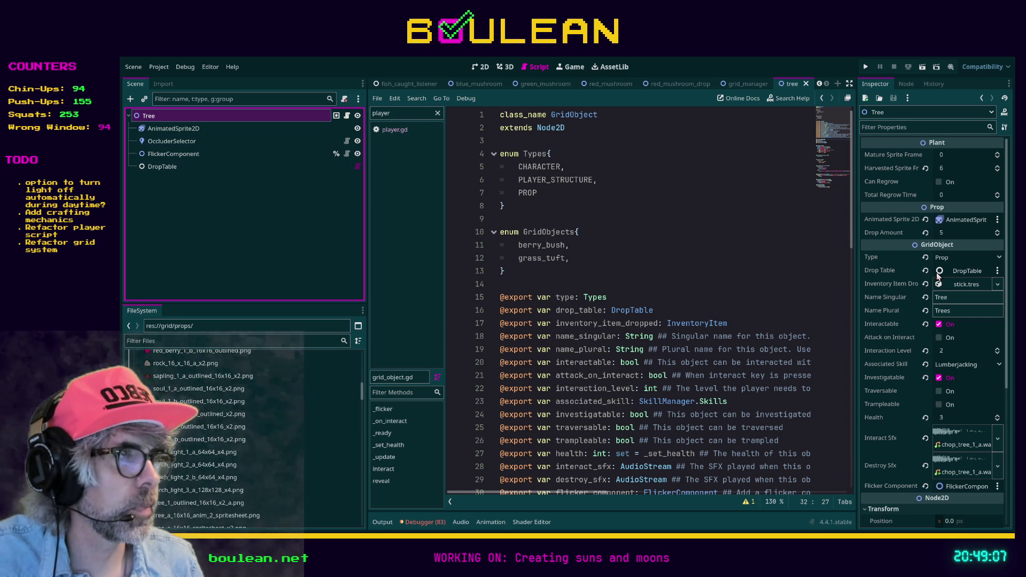
# Highlight the CHARACTER and PROP values in GridObject's Types enum.
pyautogui.scroll(-2, 962, 300)
pyautogui.scroll(2, 965, 303)
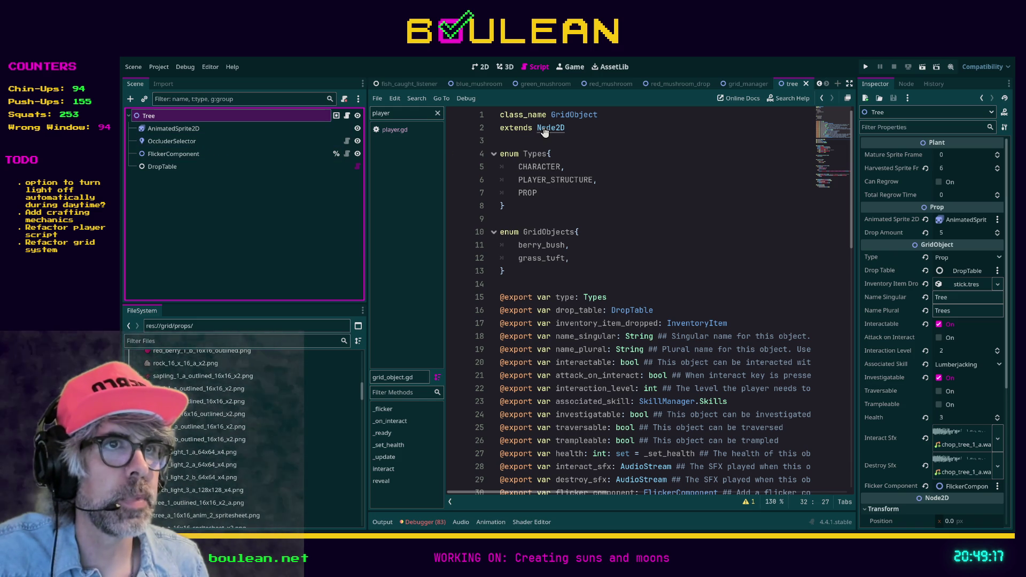
pyautogui.doubleClick(513, 166)
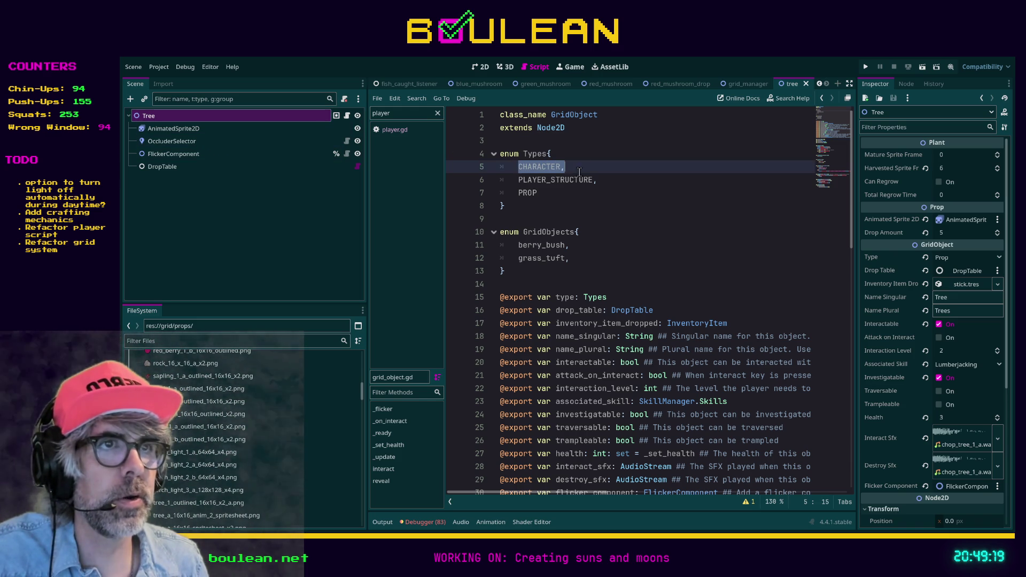
pyautogui.scroll(4, 162, 422)
pyautogui.press('Down')
pyautogui.press('Down')
pyautogui.scroll(10, 162, 422)
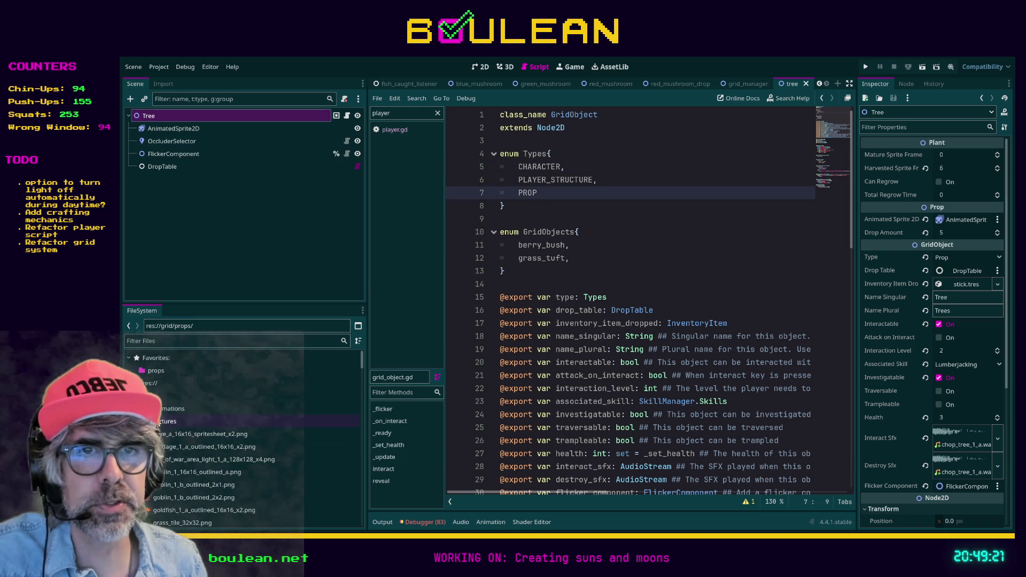
# Re-expand the project root, collapse the art folder and expand the grid folder in FileSystem.
pyautogui.doubleClick(166, 384)
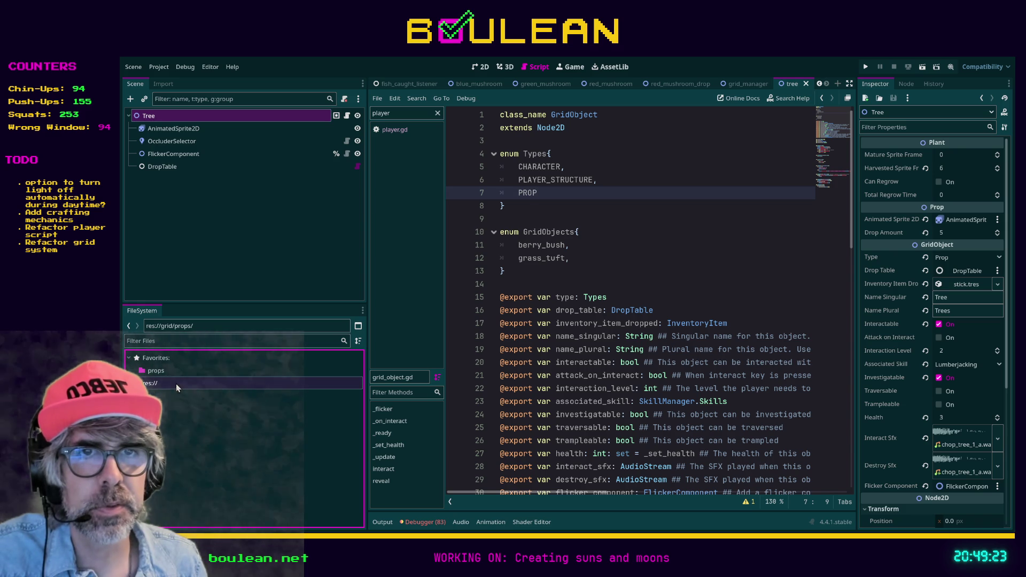
pyautogui.click(237, 340)
pyautogui.doubleClick(151, 383)
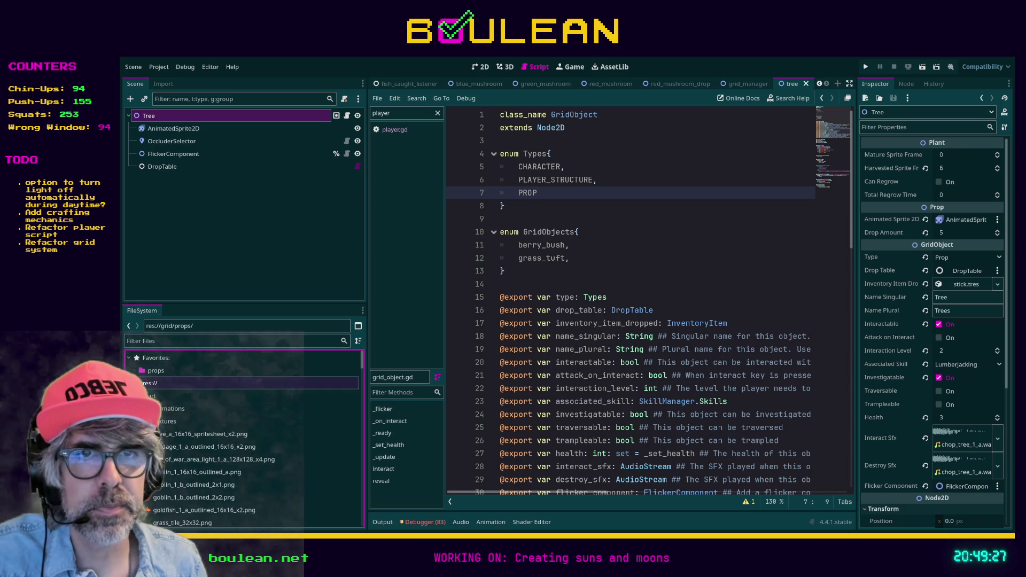
pyautogui.click(134, 396)
pyautogui.scroll(-2, 167, 447)
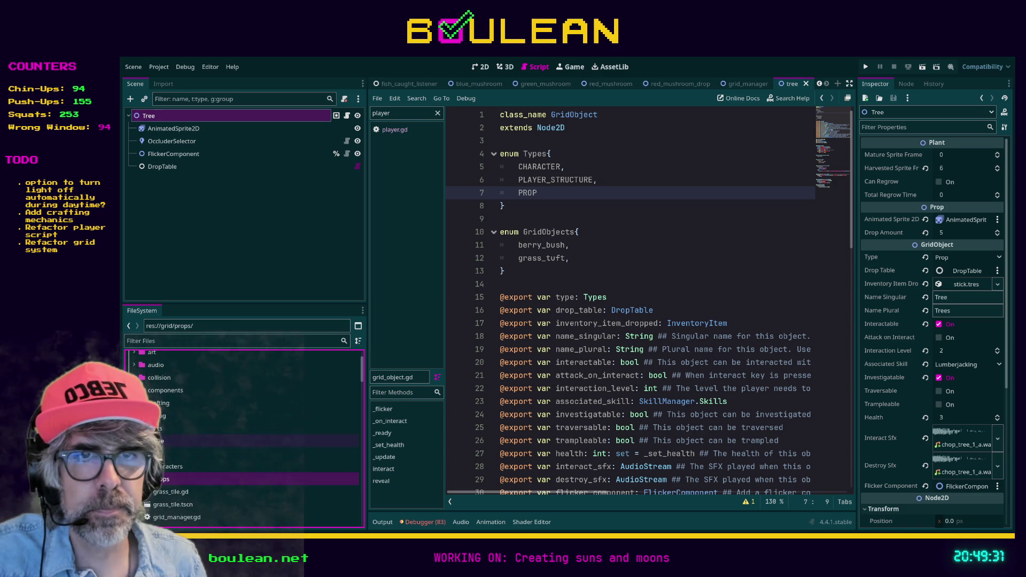
pyautogui.doubleClick(166, 453)
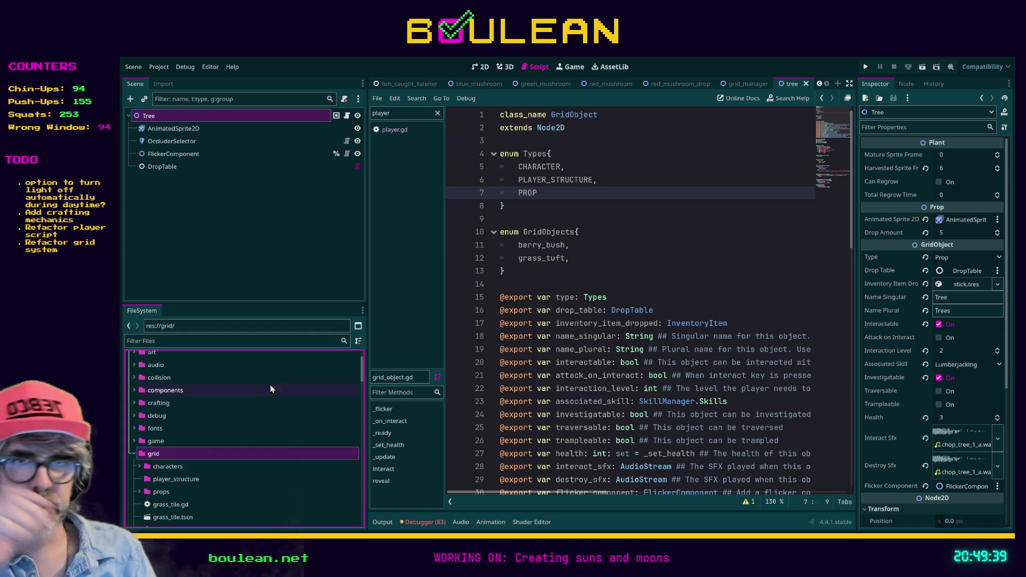
pyautogui.scroll(-1, 239, 435)
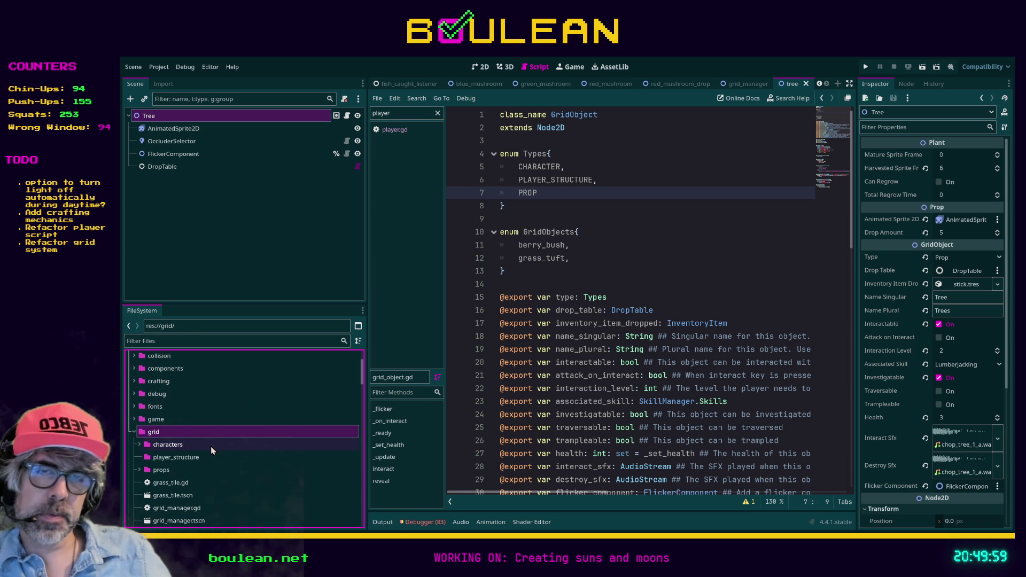
pyautogui.click(166, 447)
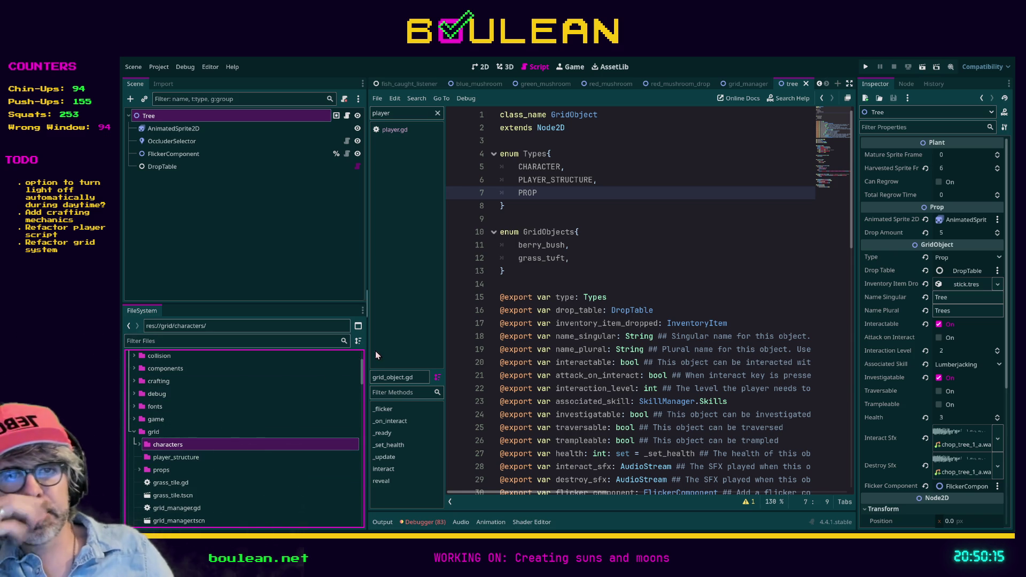
pyautogui.keyDown('ctrl'); pyautogui.click(566, 117); pyautogui.keyUp('ctrl')
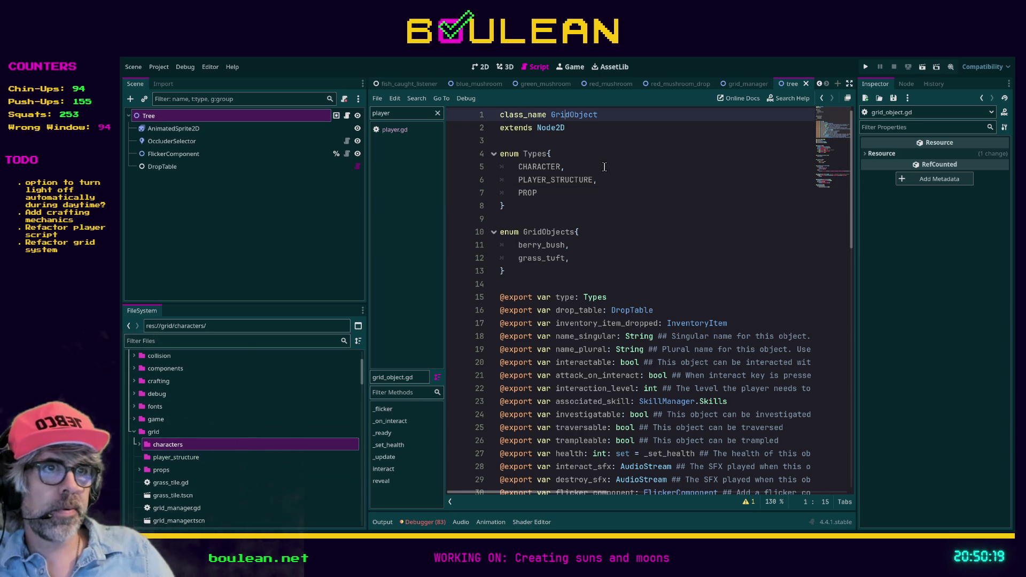
pyautogui.scroll(-3, 599, 155)
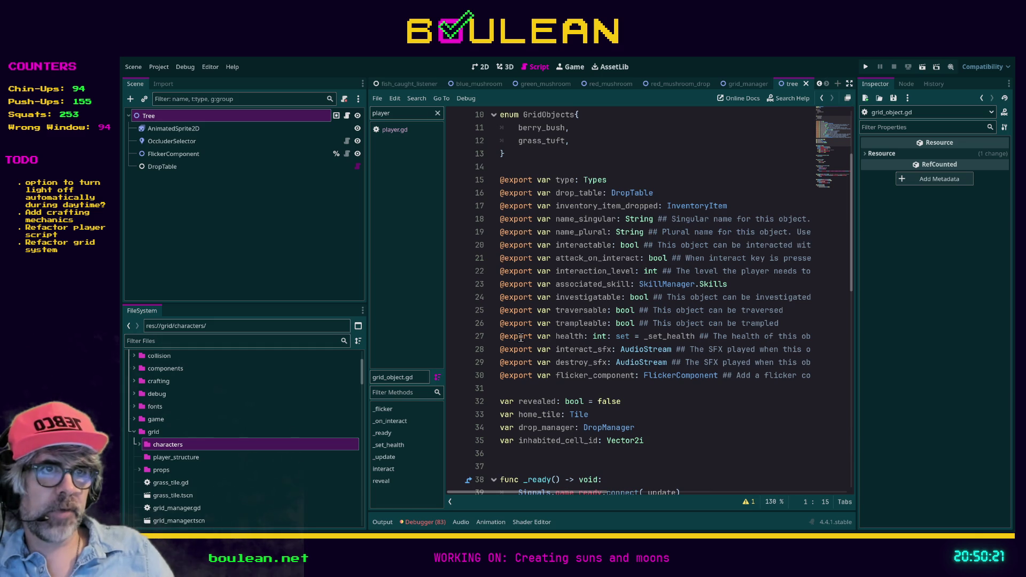